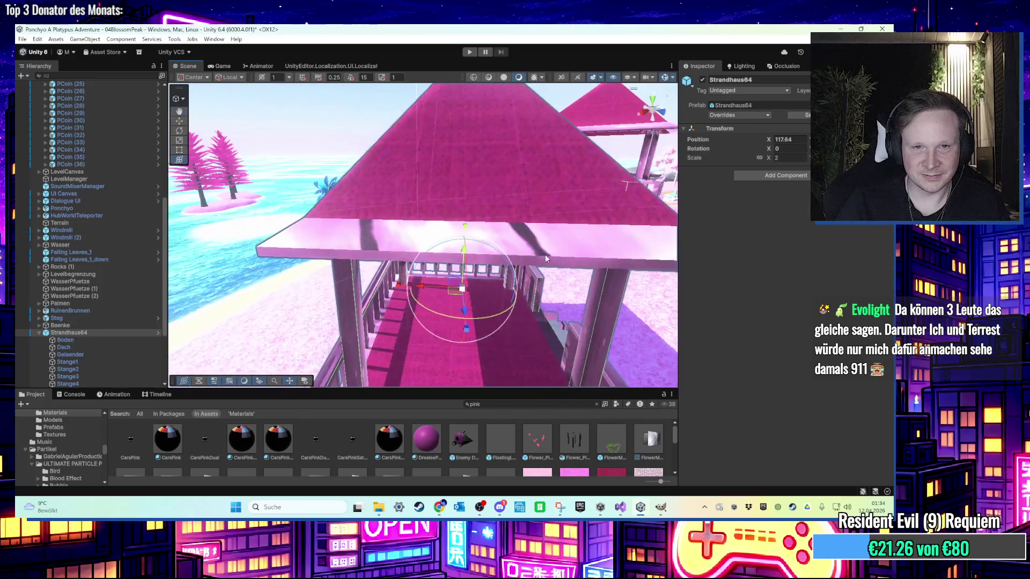
Frame the view on the beach house's Stange3 pole and then its Treppe stairs.
{"action": "scroll", "coordinate": [411, 260], "scroll_direction": "up", "scroll_amount": 3}
{"action": "left_click", "coordinate": [412, 262]}
{"action": "scroll", "coordinate": [424, 271], "scroll_direction": "down", "scroll_amount": 3}
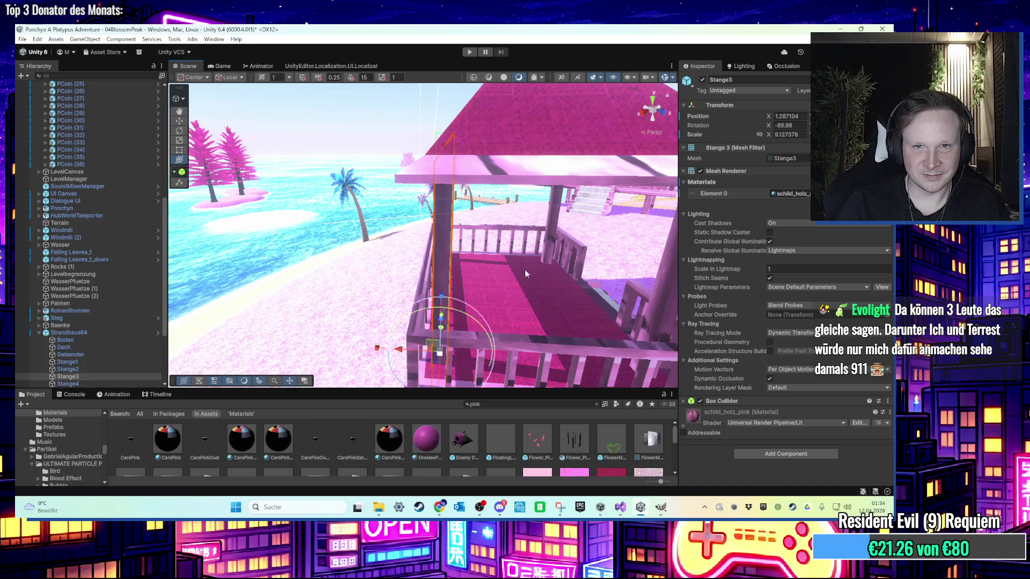
{"action": "mouse_move", "coordinate": [525, 270]}
{"action": "left_mouse_down"}
{"action": "mouse_move", "coordinate": [444, 244]}
{"action": "mouse_move", "coordinate": [397, 265]}
{"action": "mouse_move", "coordinate": [482, 279]}
{"action": "mouse_move", "coordinate": [344, 303]}
{"action": "mouse_move", "coordinate": [380, 151]}
{"action": "mouse_move", "coordinate": [512, 173]}
{"action": "mouse_move", "coordinate": [464, 279]}
{"action": "mouse_move", "coordinate": [340, 266]}
{"action": "mouse_move", "coordinate": [305, 273]}
{"action": "mouse_move", "coordinate": [318, 265]}
{"action": "left_mouse_up"}
{"action": "key", "text": "f"}
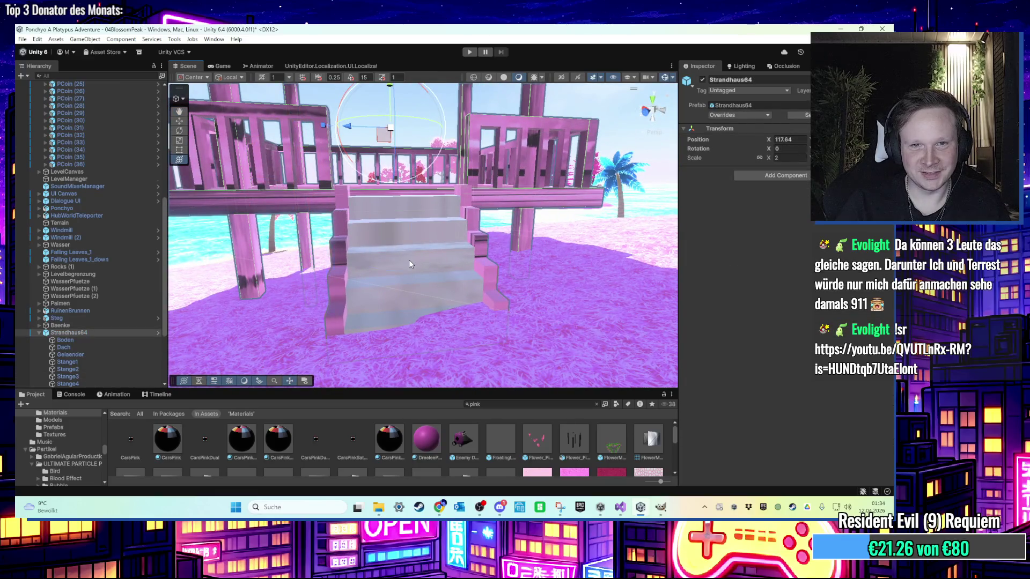
{"action": "left_click", "coordinate": [408, 259]}
{"action": "key", "text": "f"}
{"action": "scroll", "coordinate": [428, 212], "scroll_direction": "down", "scroll_amount": 3}
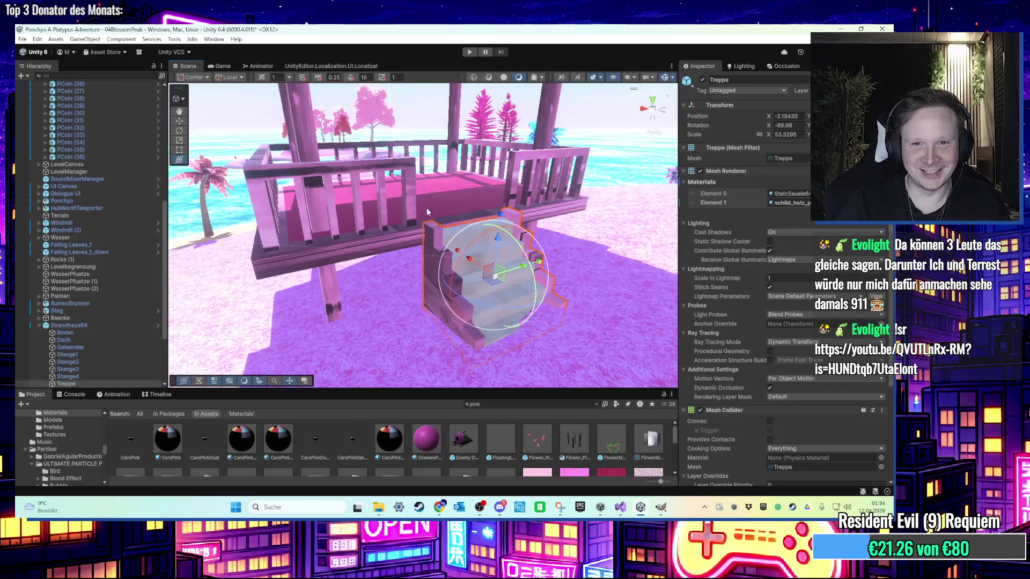
Start Play mode and walk the character past the gazebo onto the beach.
{"action": "left_click", "coordinate": [469, 52]}
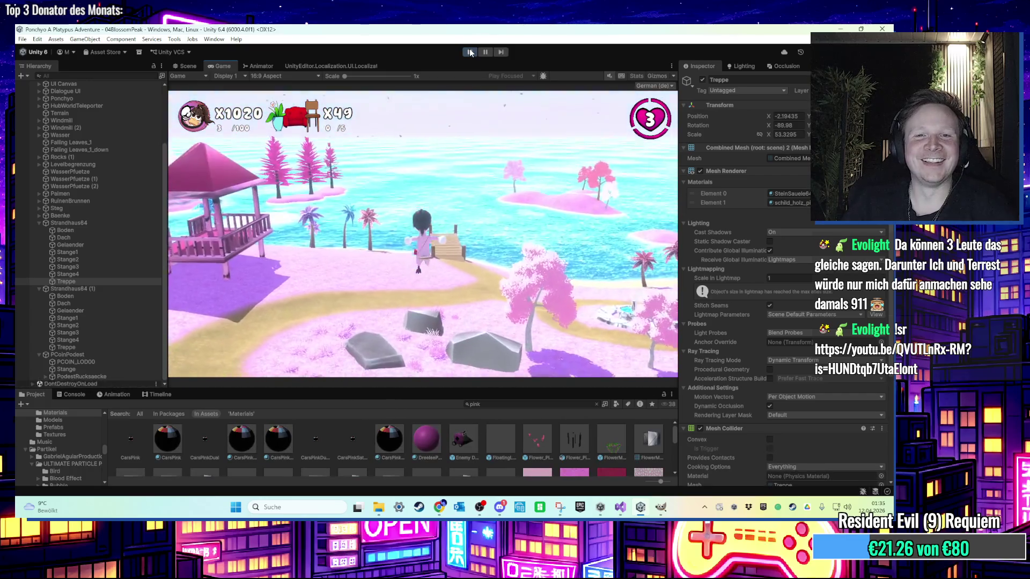
{"action": "key", "text": "w"}
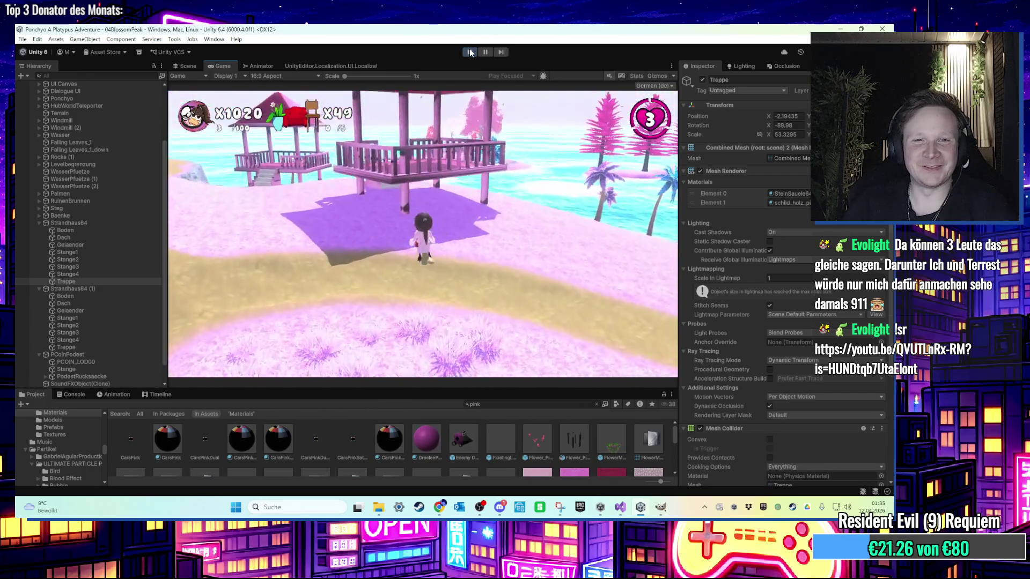
{"action": "key", "text": "w"}
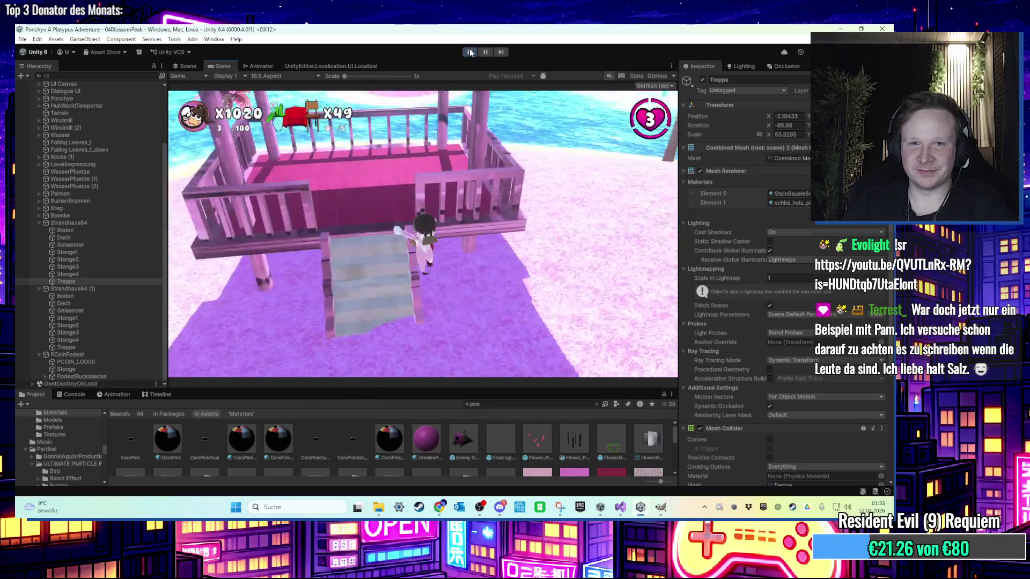
Walk the character up the gazebo stairs and out to the wooden pier, then stop Play mode.
{"action": "key", "text": "w"}
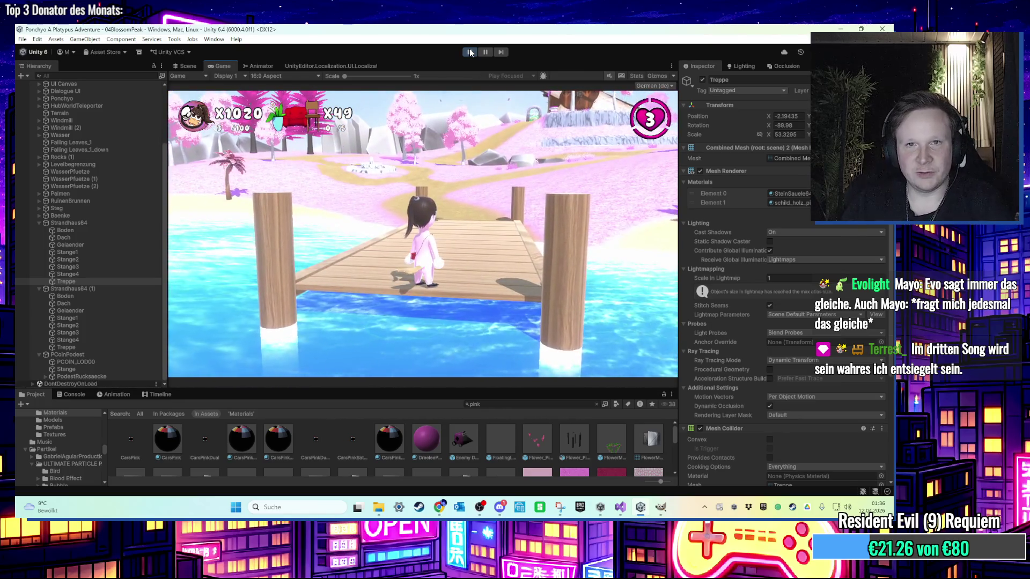
{"action": "left_click", "coordinate": [469, 52]}
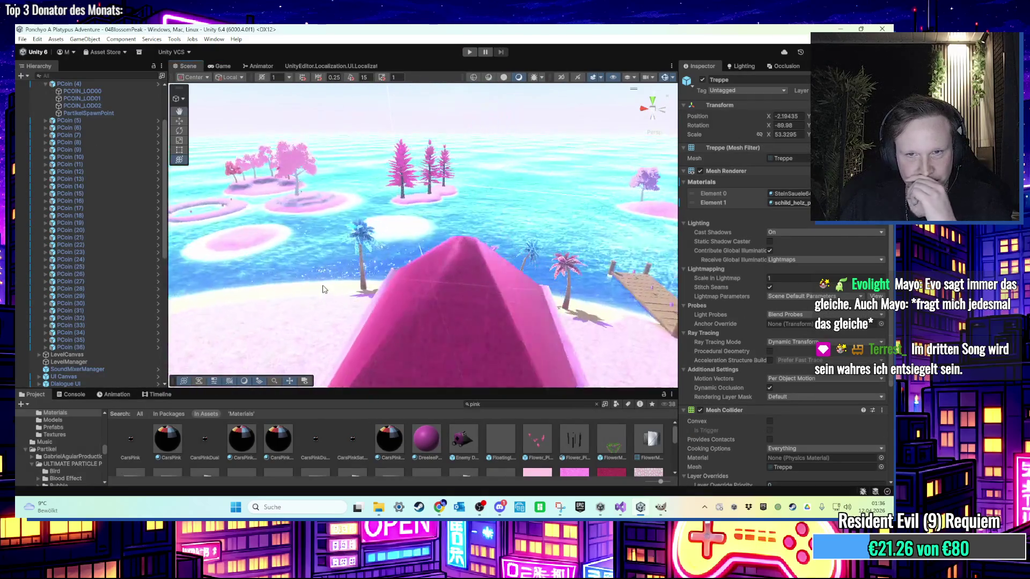
Move the view along the Steg dock, then select and frame coin PCoin (33).
{"action": "left_click_drag", "start_coordinate": [322, 289], "coordinate": [443, 215]}
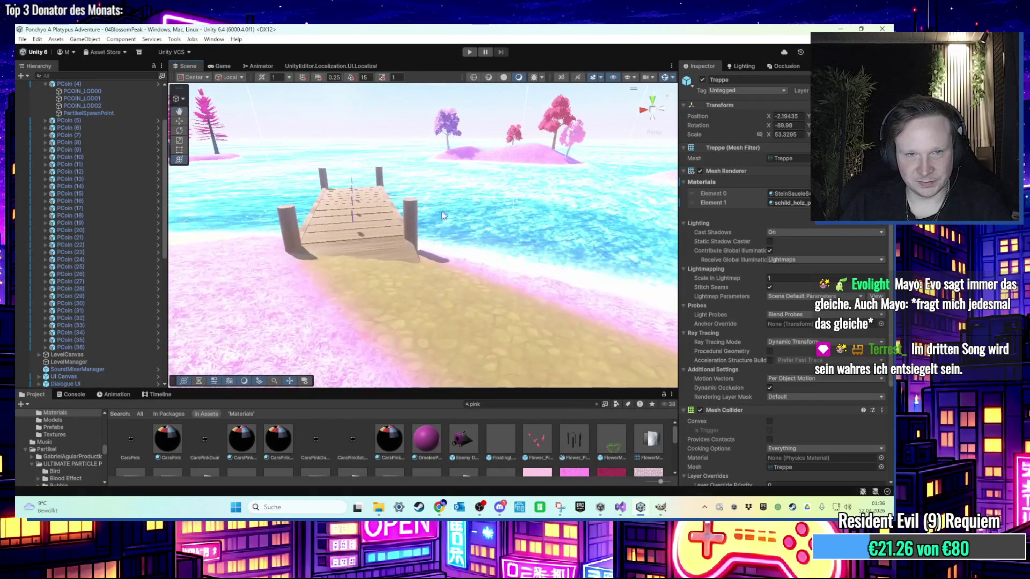
{"action": "scroll", "coordinate": [443, 215], "scroll_direction": "up", "scroll_amount": 6}
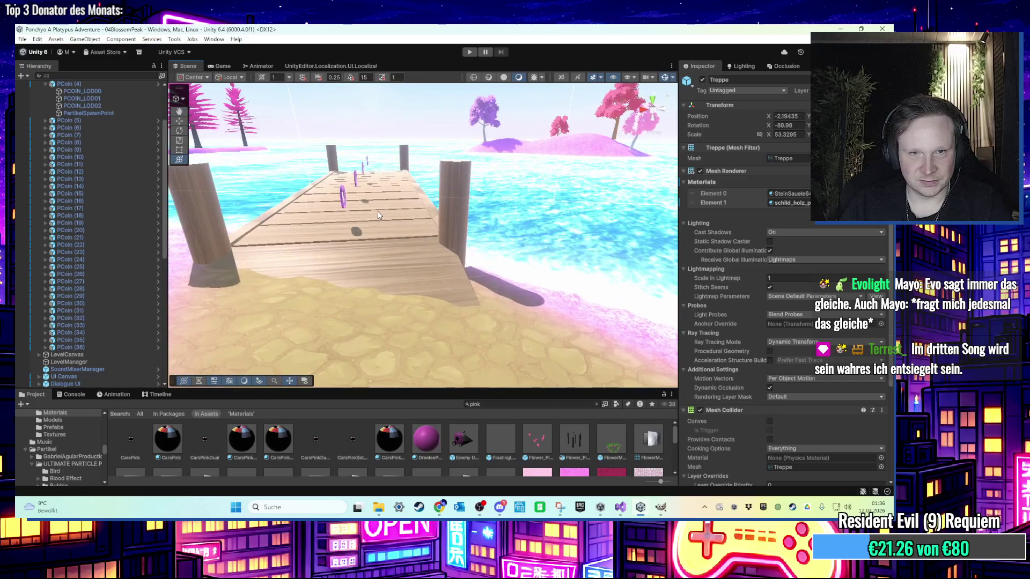
{"action": "mouse_move", "coordinate": [378, 214]}
{"action": "left_mouse_down"}
{"action": "mouse_move", "coordinate": [472, 298]}
{"action": "mouse_move", "coordinate": [416, 282]}
{"action": "mouse_move", "coordinate": [360, 171]}
{"action": "left_mouse_up"}
{"action": "left_click", "coordinate": [466, 298]}
{"action": "key", "text": "a"}
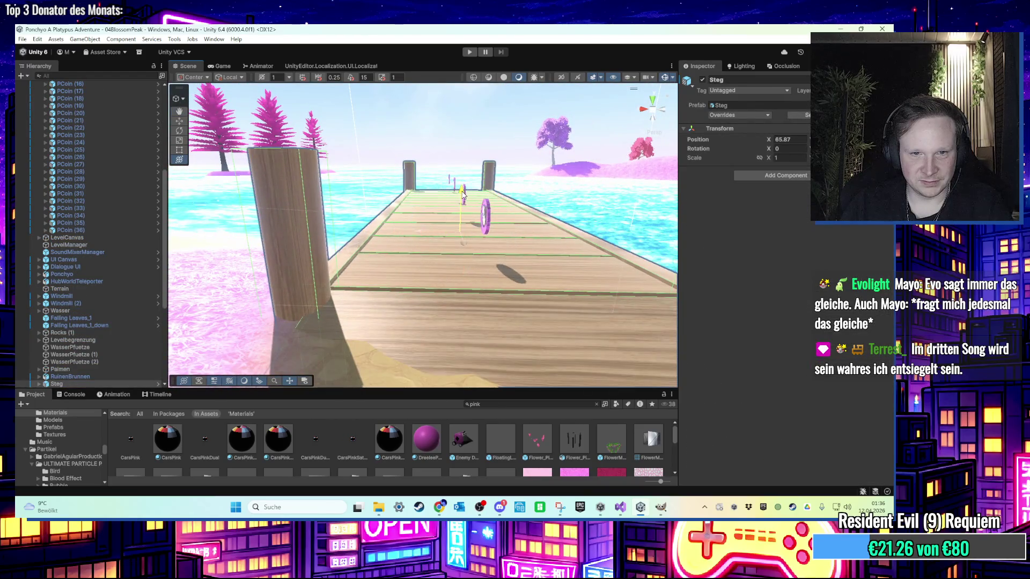
{"action": "key", "text": "s"}
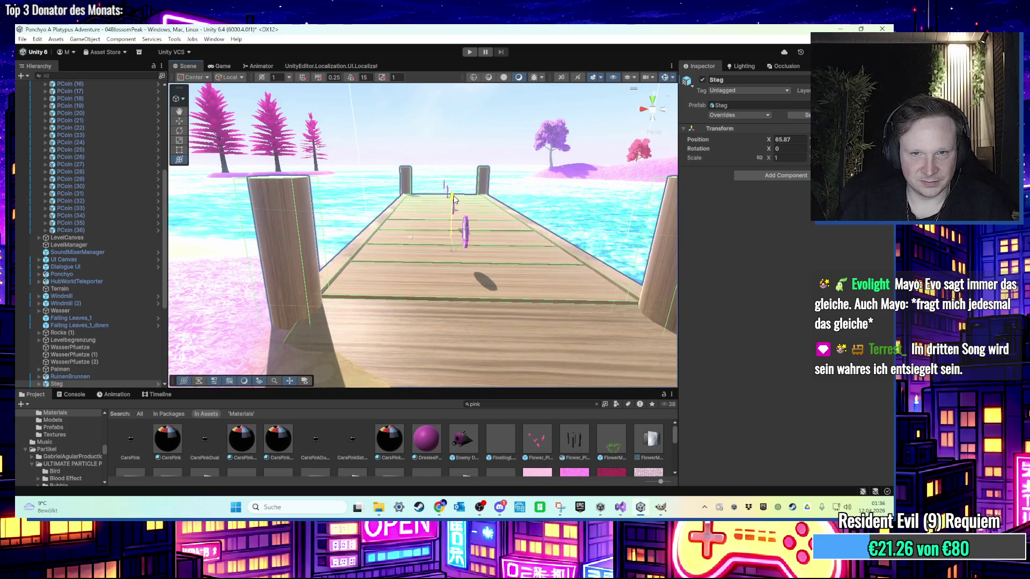
{"action": "left_click", "coordinate": [512, 289]}
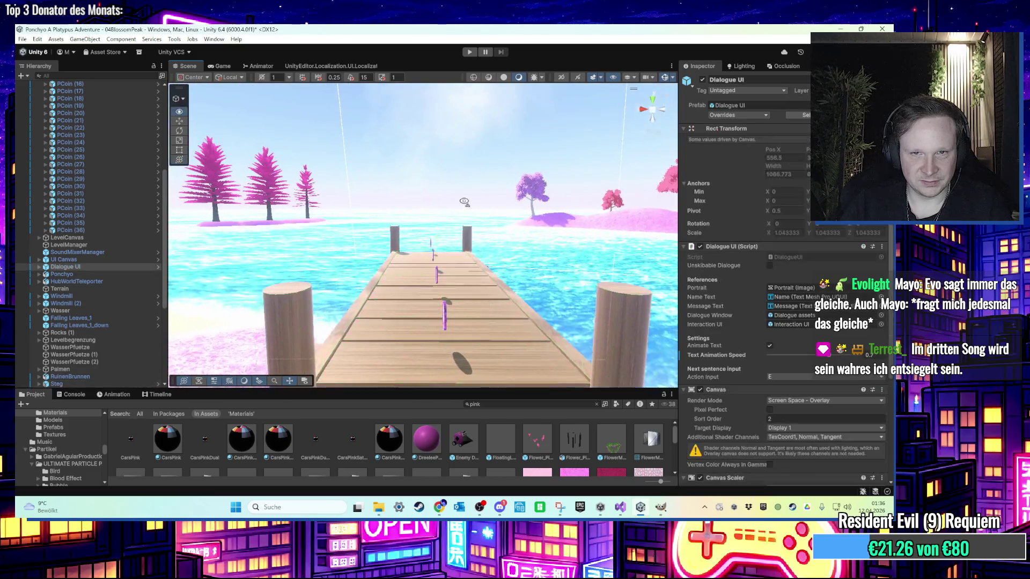
{"action": "key", "text": "w"}
{"action": "left_click", "coordinate": [496, 286]}
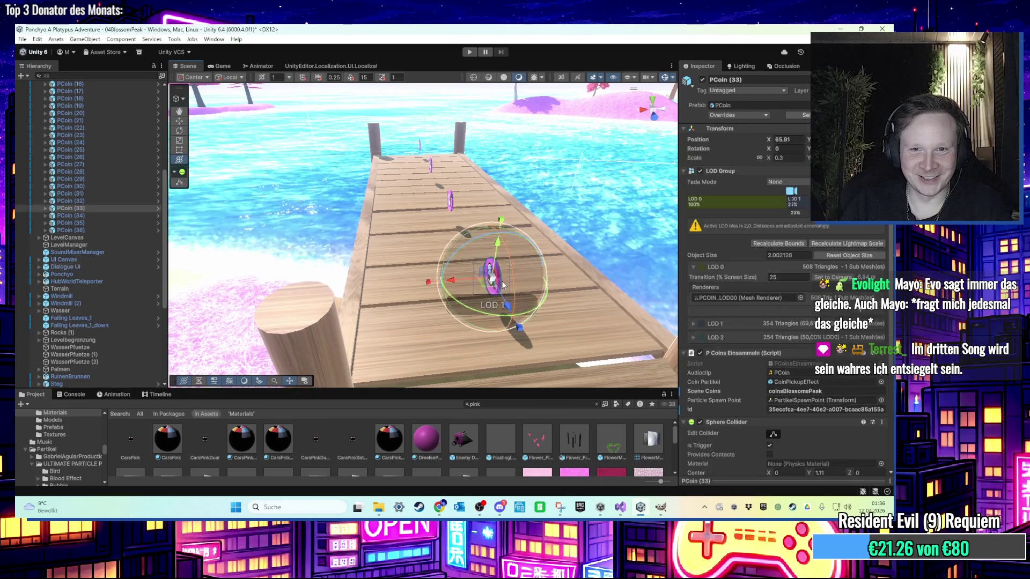
{"action": "key", "text": "f"}
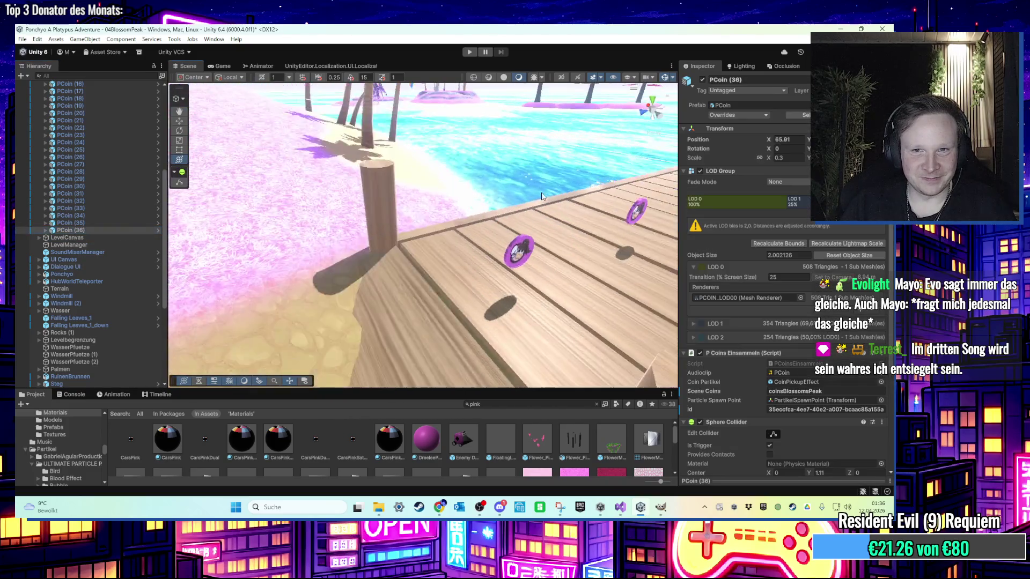
Duplicate the coin and set the copy's Sphere Collider radius to 1.
{"action": "key", "text": "ctrl+d"}
{"action": "scroll", "coordinate": [559, 174], "scroll_direction": "up", "scroll_amount": 5}
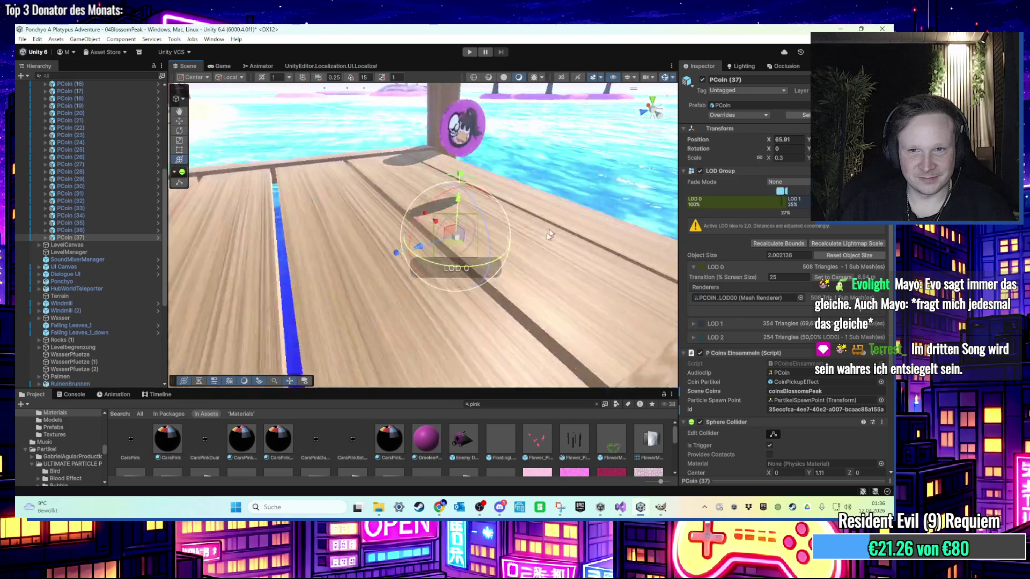
{"action": "scroll", "coordinate": [783, 418], "scroll_direction": "down", "scroll_amount": 5}
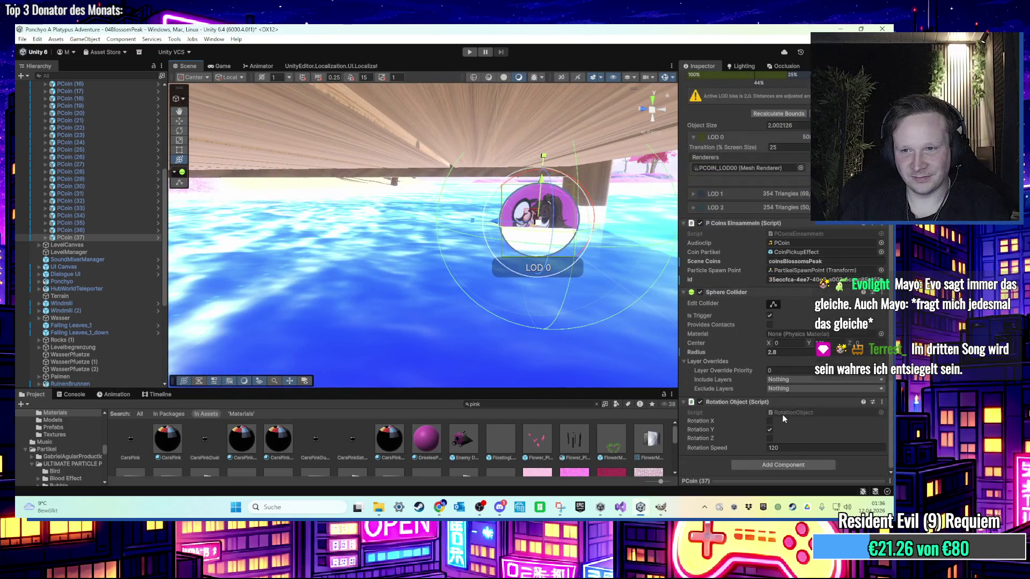
{"action": "double_click", "coordinate": [773, 353]}
{"action": "type", "text": "1"}
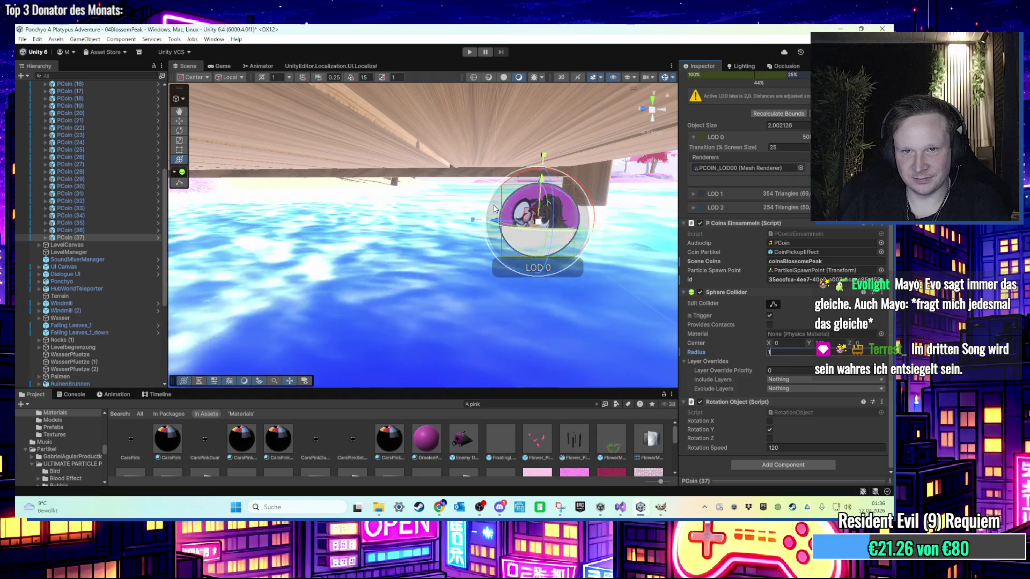
{"action": "mouse_move", "coordinate": [487, 223]}
{"action": "left_mouse_down"}
{"action": "mouse_move", "coordinate": [601, 259]}
{"action": "mouse_move", "coordinate": [505, 263]}
{"action": "mouse_move", "coordinate": [582, 221]}
{"action": "mouse_move", "coordinate": [498, 219]}
{"action": "mouse_move", "coordinate": [552, 220]}
{"action": "left_mouse_up"}
Duplicate the coin again and place the new copy further along the Steg dock.
{"action": "key", "text": "ctrl+d"}
{"action": "key", "text": "ctrl+d"}
{"action": "key", "text": "f"}
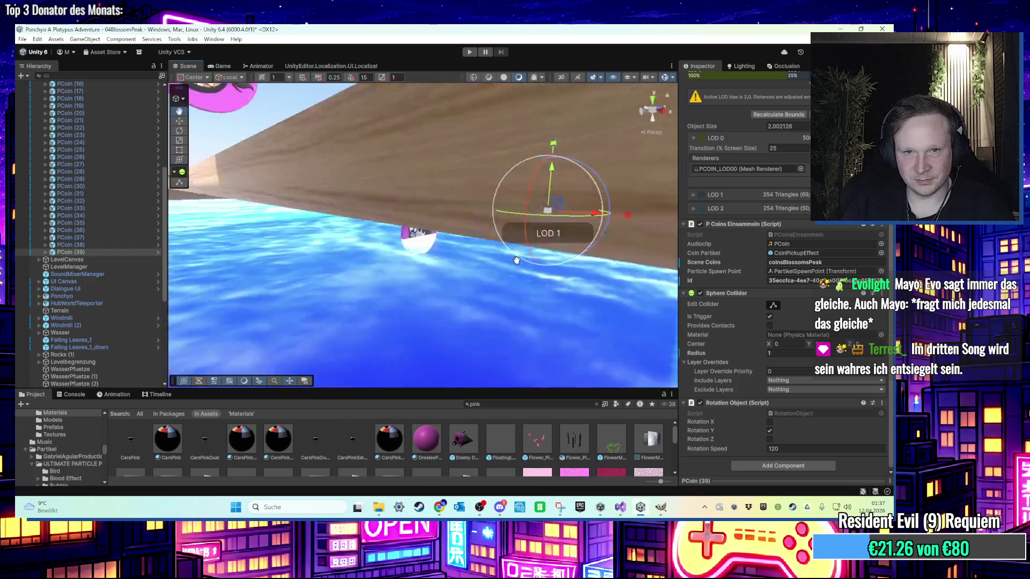
{"action": "scroll", "coordinate": [548, 257], "scroll_direction": "down", "scroll_amount": 5}
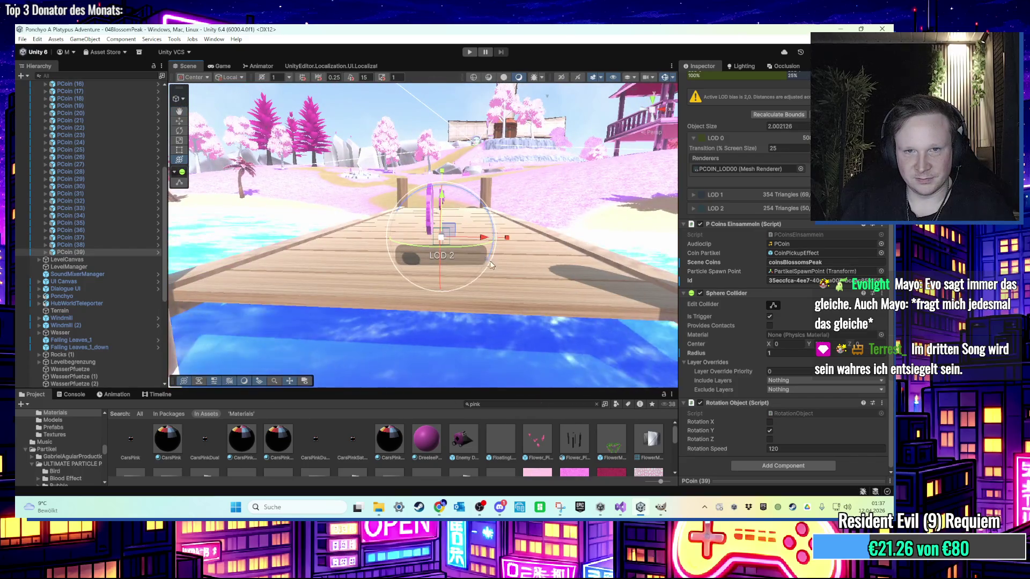
{"action": "mouse_move", "coordinate": [491, 265]}
{"action": "left_mouse_down"}
{"action": "mouse_move", "coordinate": [518, 301]}
{"action": "mouse_move", "coordinate": [493, 288]}
{"action": "mouse_move", "coordinate": [536, 316]}
{"action": "mouse_move", "coordinate": [519, 294]}
{"action": "left_mouse_up"}
{"action": "scroll", "coordinate": [547, 326], "scroll_direction": "down", "scroll_amount": 6}
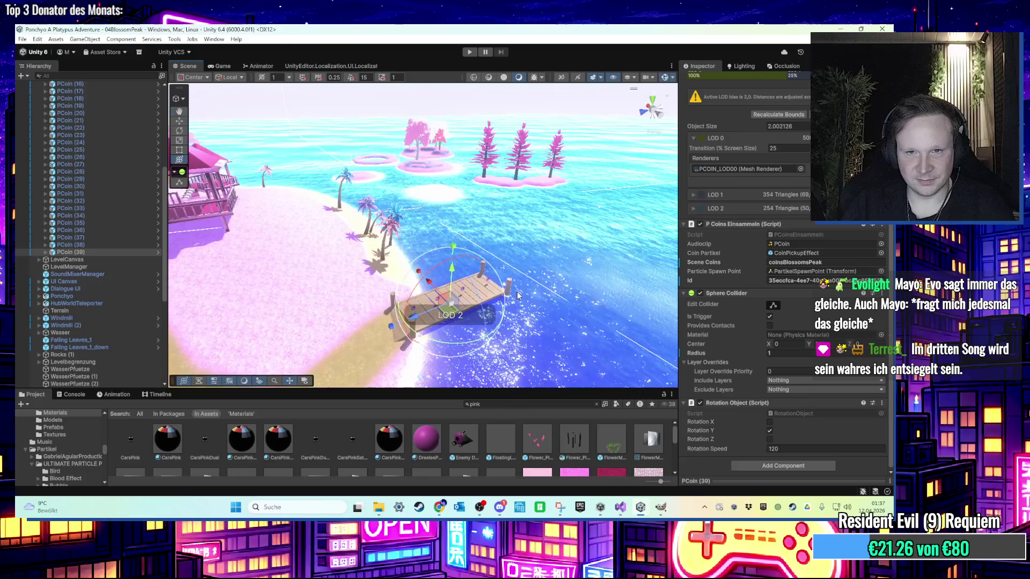
Duplicate the Steg dock and slide the copy along the beach beside the palms.
{"action": "left_click", "coordinate": [518, 295]}
{"action": "scroll", "coordinate": [105, 335], "scroll_direction": "down", "scroll_amount": 3}
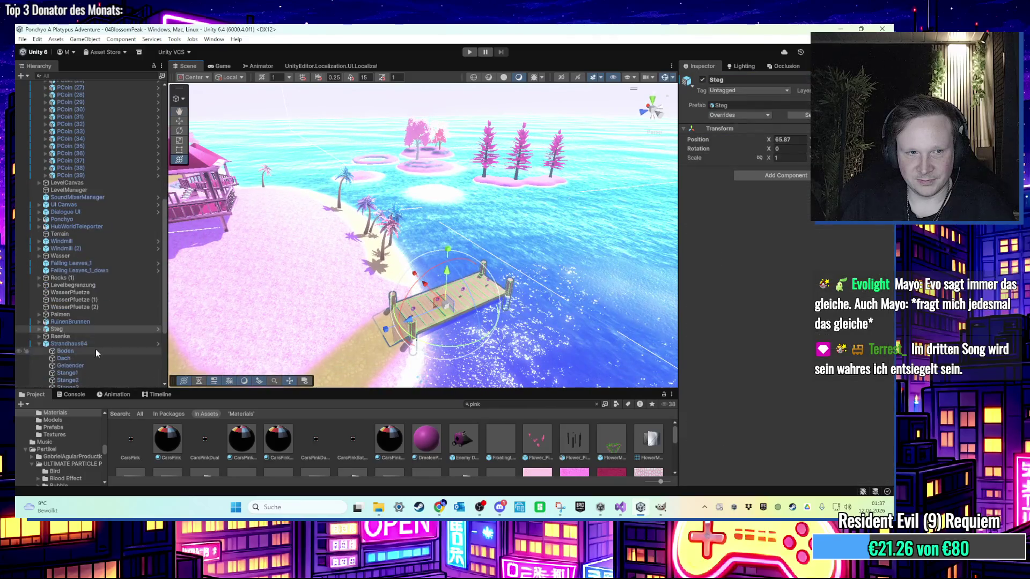
{"action": "left_click", "coordinate": [89, 331]}
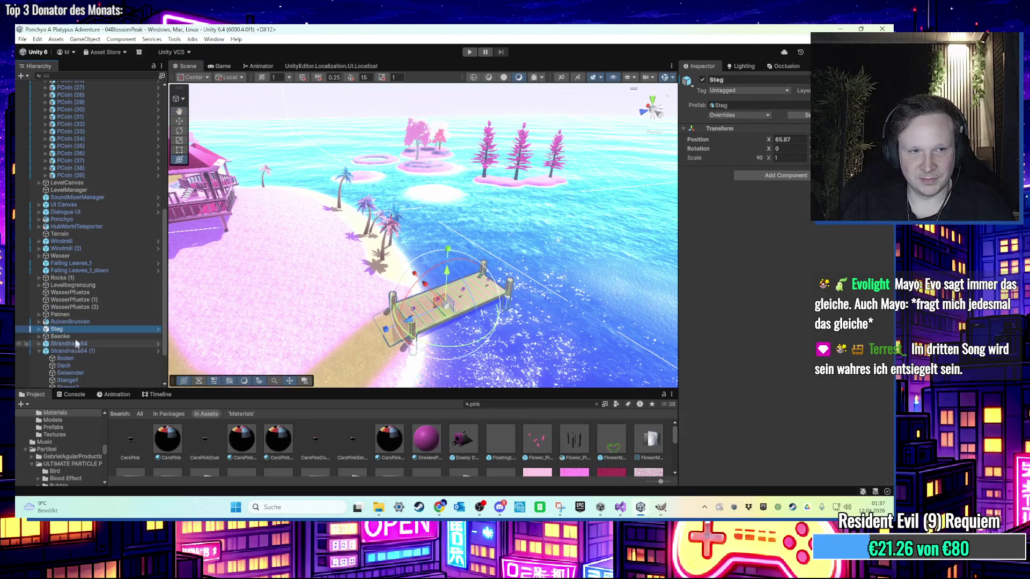
{"action": "left_click", "coordinate": [47, 351]}
{"action": "key", "text": "ctrl+d"}
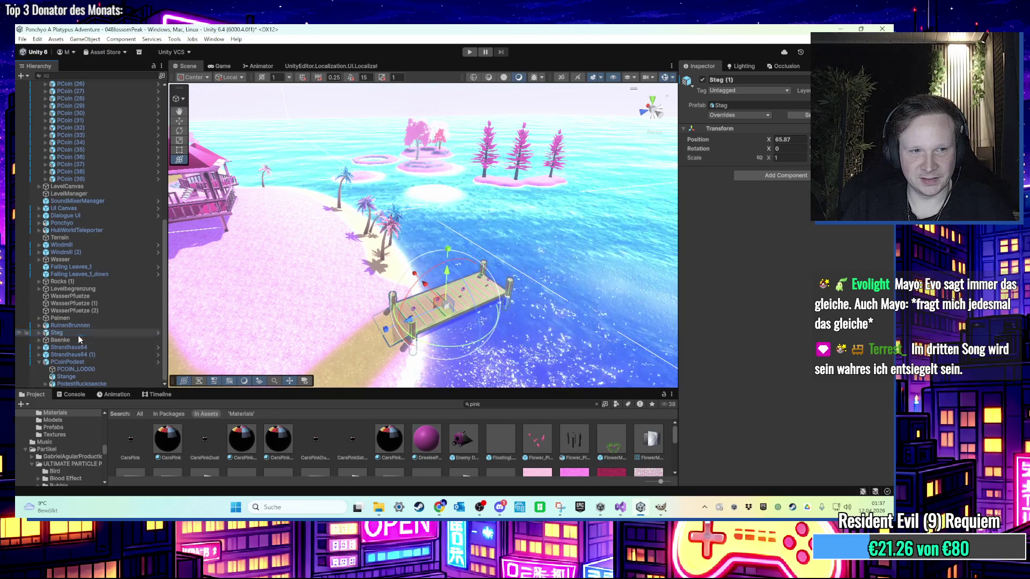
{"action": "left_click_drag", "start_coordinate": [472, 317], "coordinate": [393, 235]}
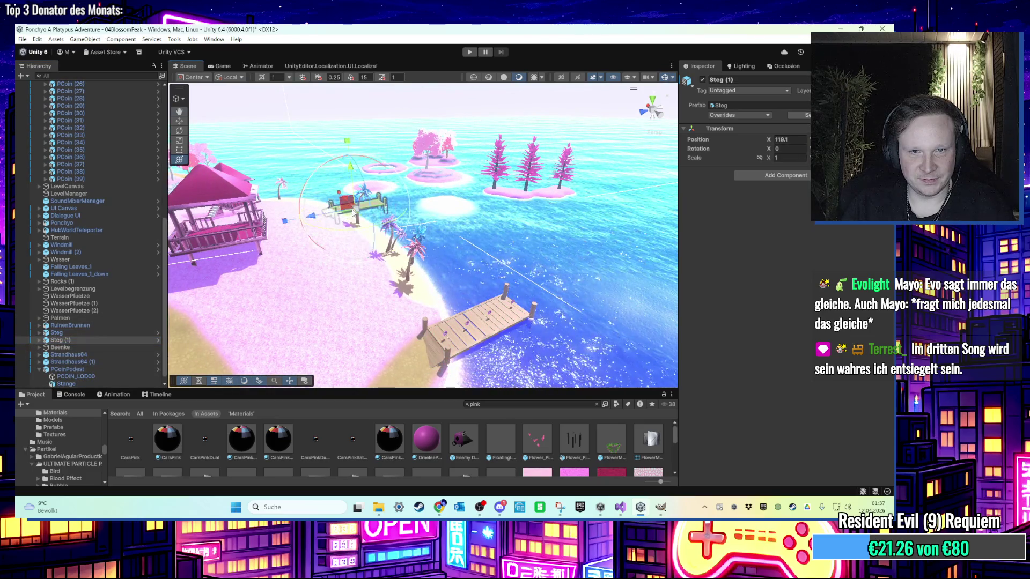
{"action": "key", "text": "f"}
{"action": "mouse_move", "coordinate": [424, 284]}
{"action": "left_mouse_down"}
{"action": "mouse_move", "coordinate": [418, 275]}
{"action": "mouse_move", "coordinate": [436, 316]}
{"action": "mouse_move", "coordinate": [436, 288]}
{"action": "mouse_move", "coordinate": [414, 271]}
{"action": "mouse_move", "coordinate": [412, 301]}
{"action": "mouse_move", "coordinate": [400, 292]}
{"action": "mouse_move", "coordinate": [424, 312]}
{"action": "mouse_move", "coordinate": [349, 278]}
{"action": "left_mouse_up"}
Duplicate plank Brett (1) as Brett (2), tilt it and set it at the dock's end post.
{"action": "left_click", "coordinate": [536, 241]}
{"action": "key", "text": "f"}
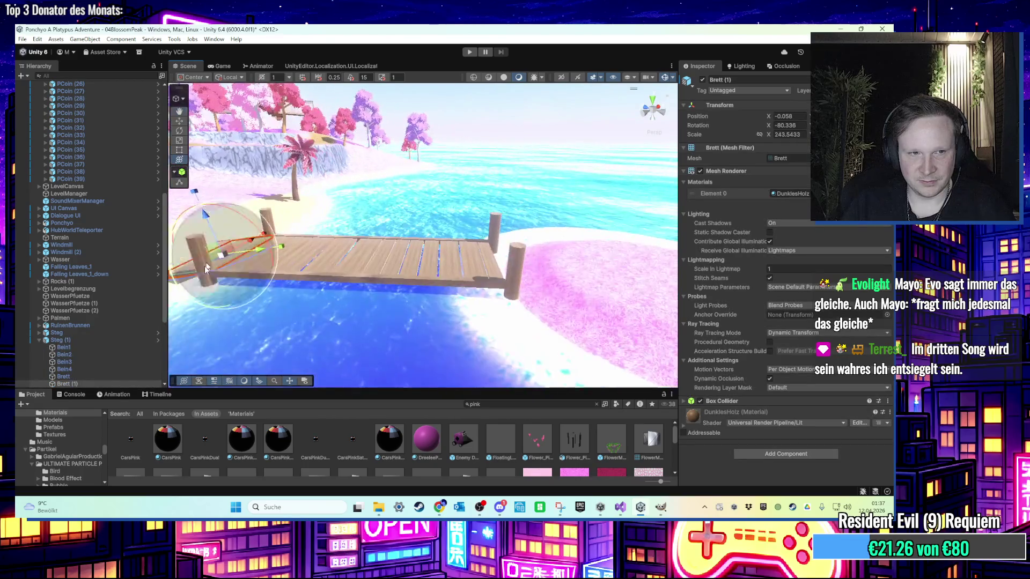
{"action": "scroll", "coordinate": [204, 265], "scroll_direction": "down", "scroll_amount": 3}
{"action": "key", "text": "ctrl+d"}
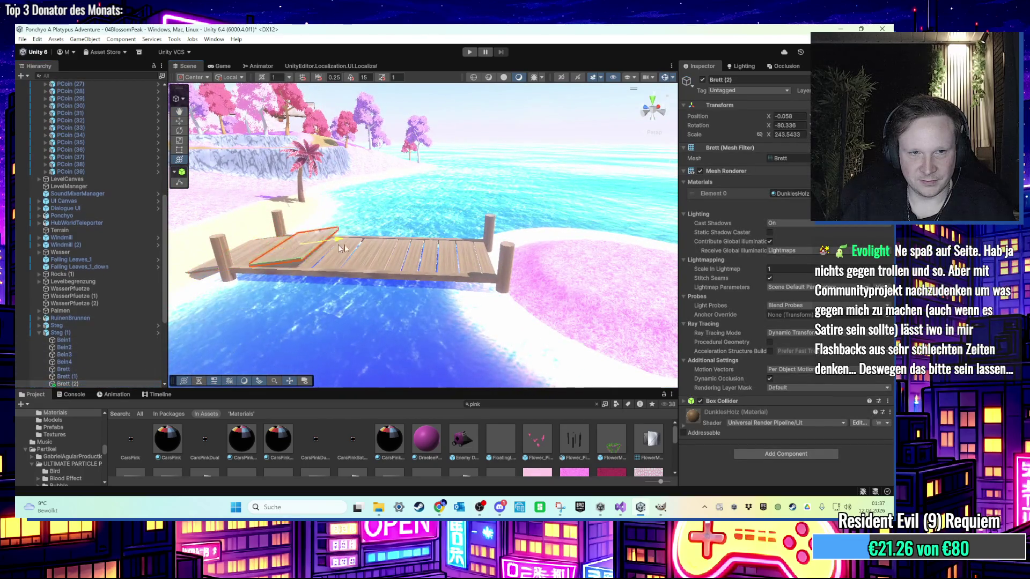
{"action": "key", "text": "e"}
{"action": "left_click_drag", "start_coordinate": [471, 197], "coordinate": [482, 189]}
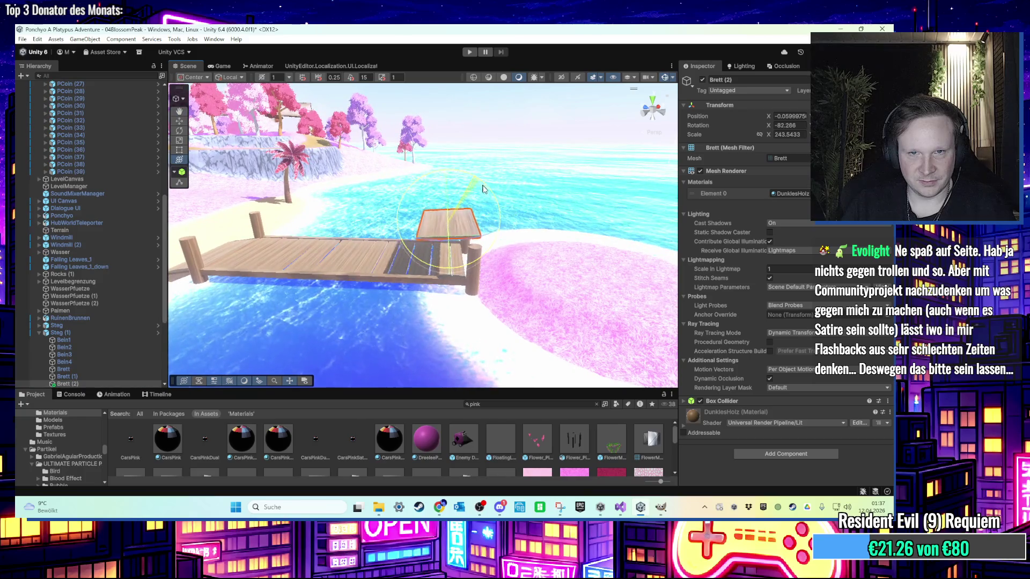
{"action": "left_click_drag", "start_coordinate": [446, 222], "coordinate": [473, 245]}
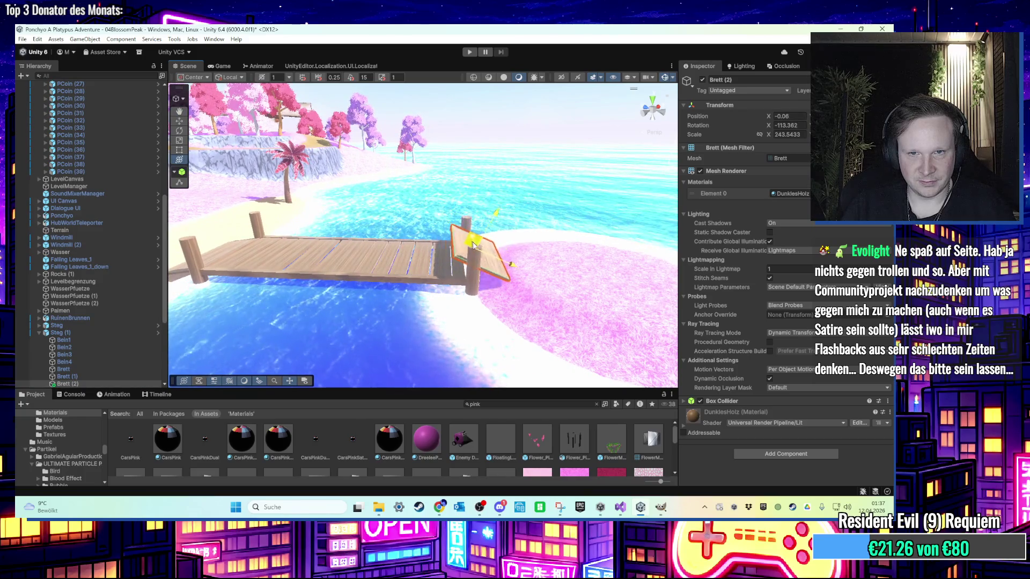
{"action": "key", "text": "f"}
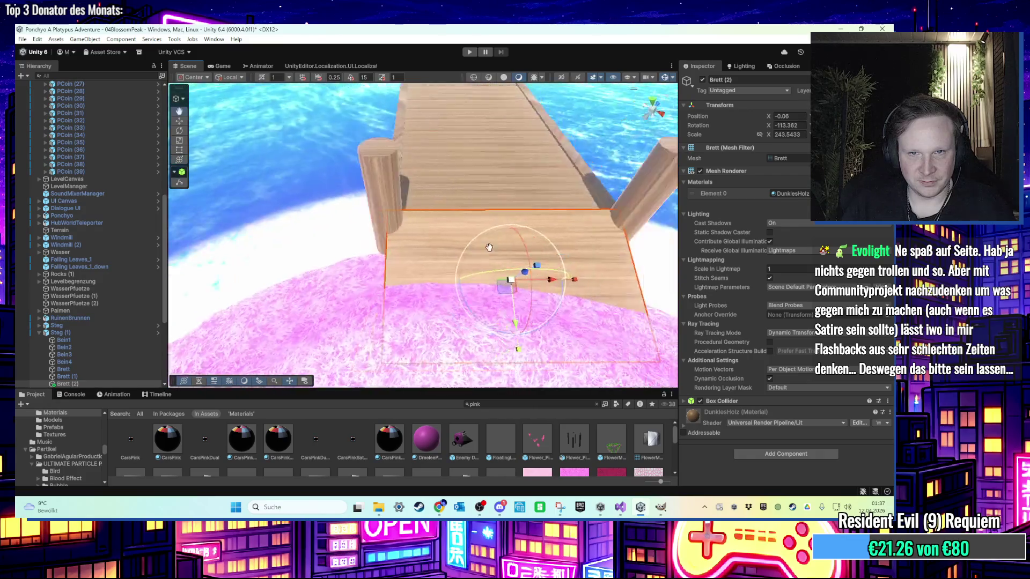
{"action": "mouse_move", "coordinate": [467, 263]}
{"action": "left_mouse_down"}
{"action": "mouse_move", "coordinate": [339, 225]}
{"action": "mouse_move", "coordinate": [356, 240]}
{"action": "mouse_move", "coordinate": [397, 215]}
{"action": "mouse_move", "coordinate": [397, 193]}
{"action": "mouse_move", "coordinate": [529, 194]}
{"action": "mouse_move", "coordinate": [532, 233]}
{"action": "mouse_move", "coordinate": [572, 252]}
{"action": "mouse_move", "coordinate": [457, 192]}
{"action": "mouse_move", "coordinate": [514, 252]}
{"action": "left_mouse_up"}
{"action": "mouse_move", "coordinate": [387, 191]}
{"action": "left_mouse_down"}
{"action": "mouse_move", "coordinate": [429, 122]}
{"action": "mouse_move", "coordinate": [471, 118]}
{"action": "left_mouse_up"}
Duplicate coin PCoin (39), set it on top of a dock post with a 2.8 collider radius.
{"action": "key", "text": "f"}
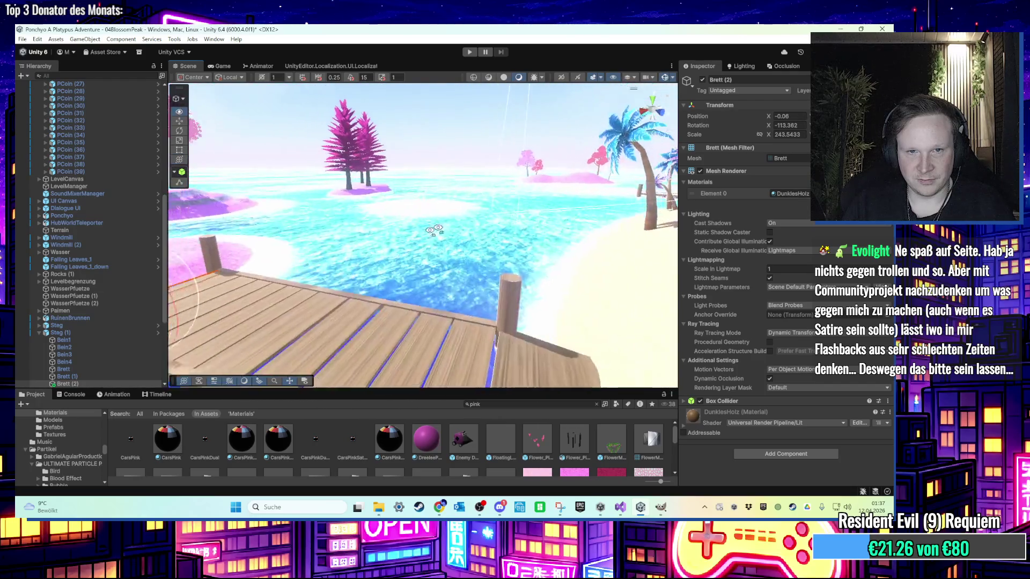
{"action": "scroll", "coordinate": [529, 243], "scroll_direction": "up", "scroll_amount": 3}
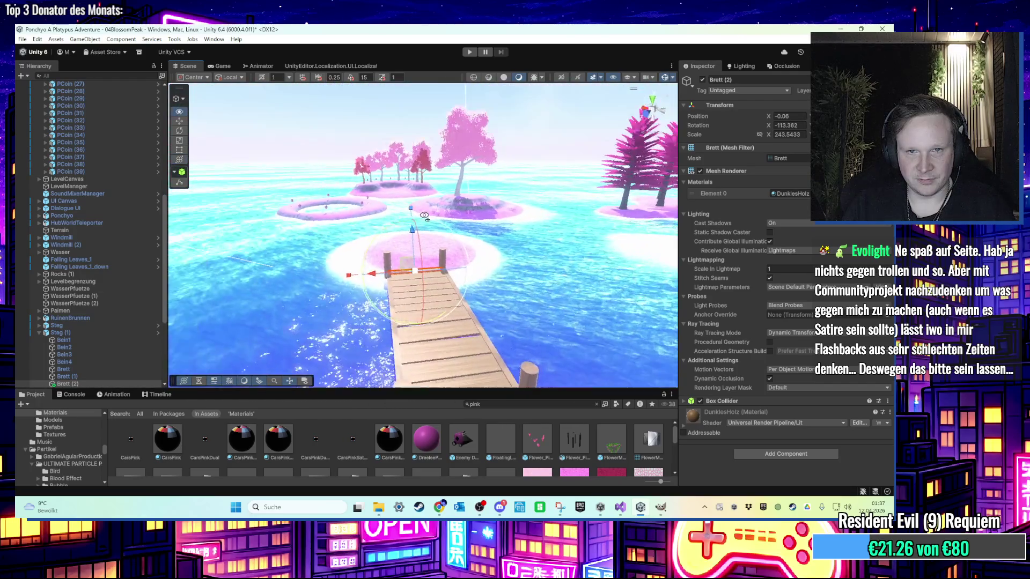
{"action": "double_click", "coordinate": [92, 186]}
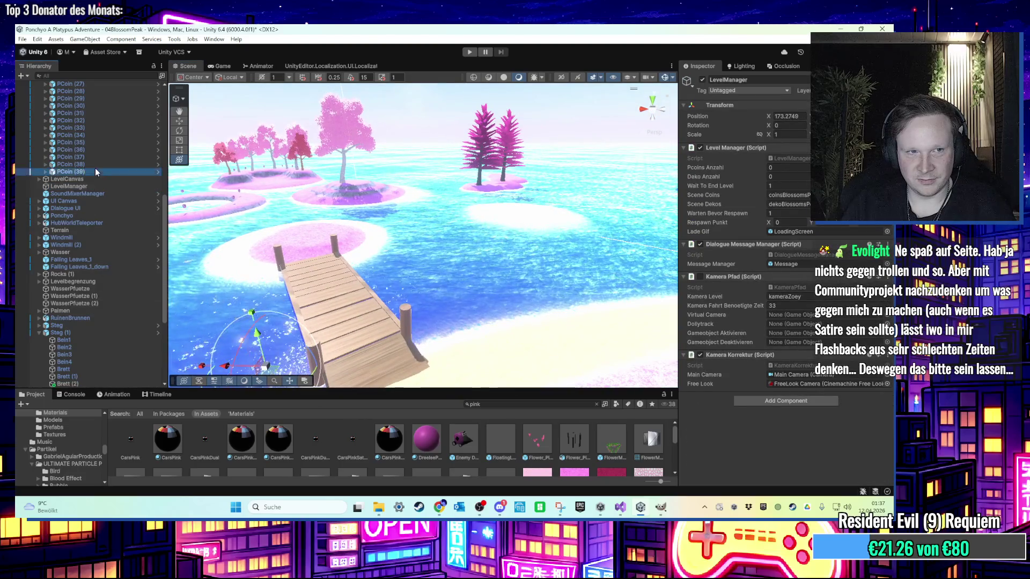
{"action": "double_click", "coordinate": [97, 172]}
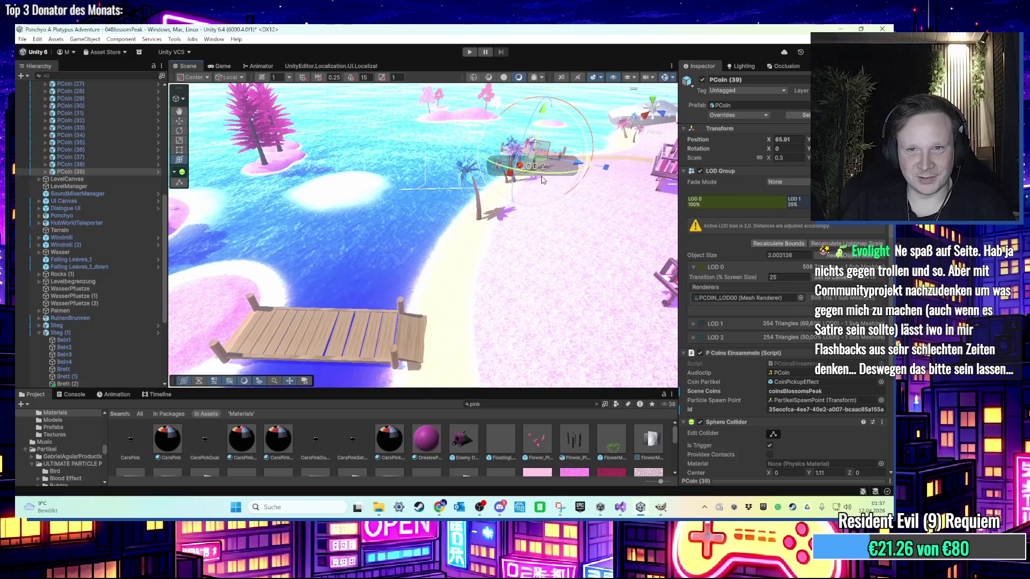
{"action": "left_click_drag", "start_coordinate": [267, 339], "coordinate": [271, 339]}
{"action": "key", "text": "f"}
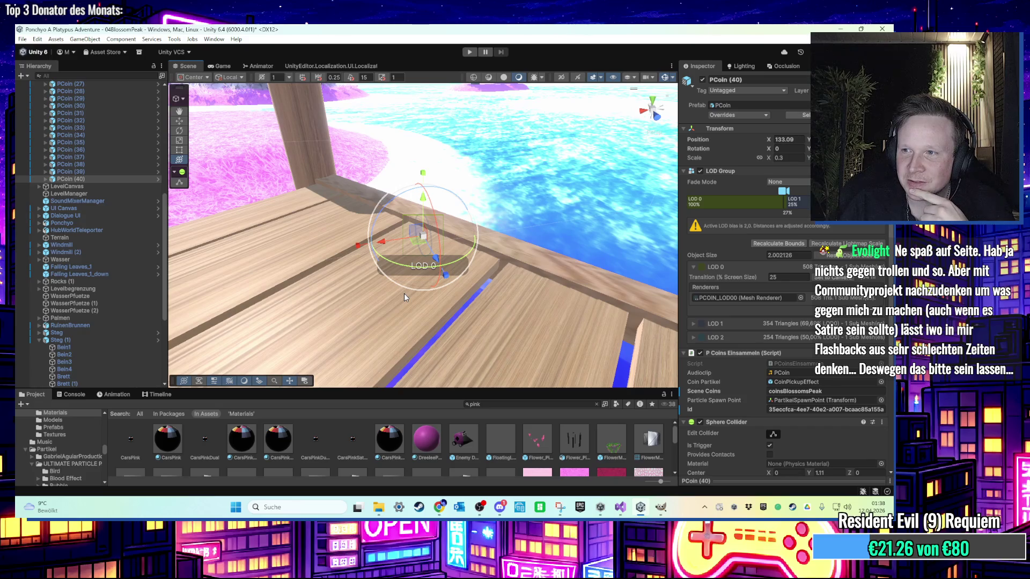
{"action": "mouse_move", "coordinate": [405, 292]}
{"action": "left_mouse_down"}
{"action": "mouse_move", "coordinate": [410, 271]}
{"action": "mouse_move", "coordinate": [523, 287]}
{"action": "mouse_move", "coordinate": [526, 333]}
{"action": "left_mouse_up"}
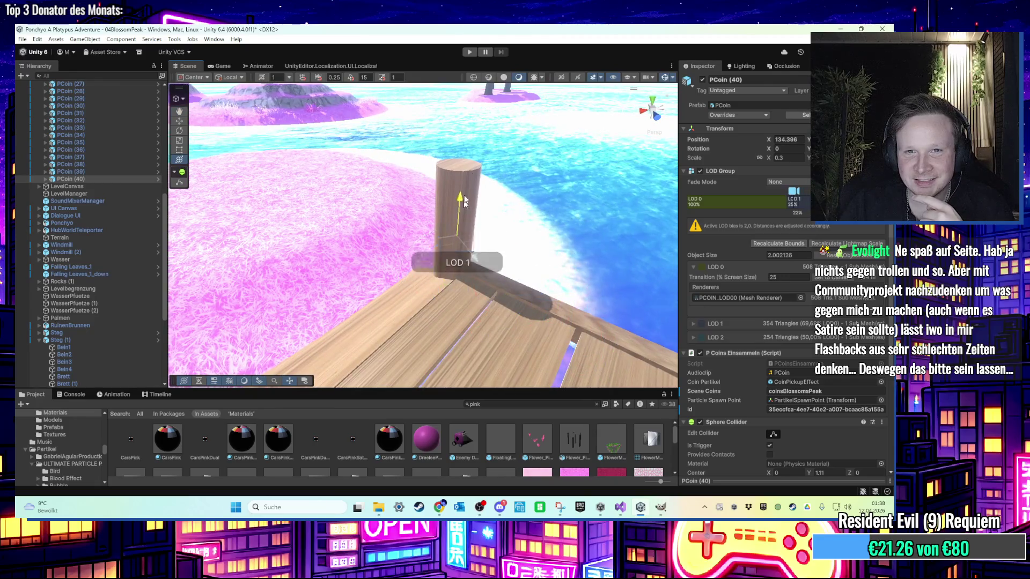
{"action": "left_click_drag", "start_coordinate": [474, 112], "coordinate": [459, 220]}
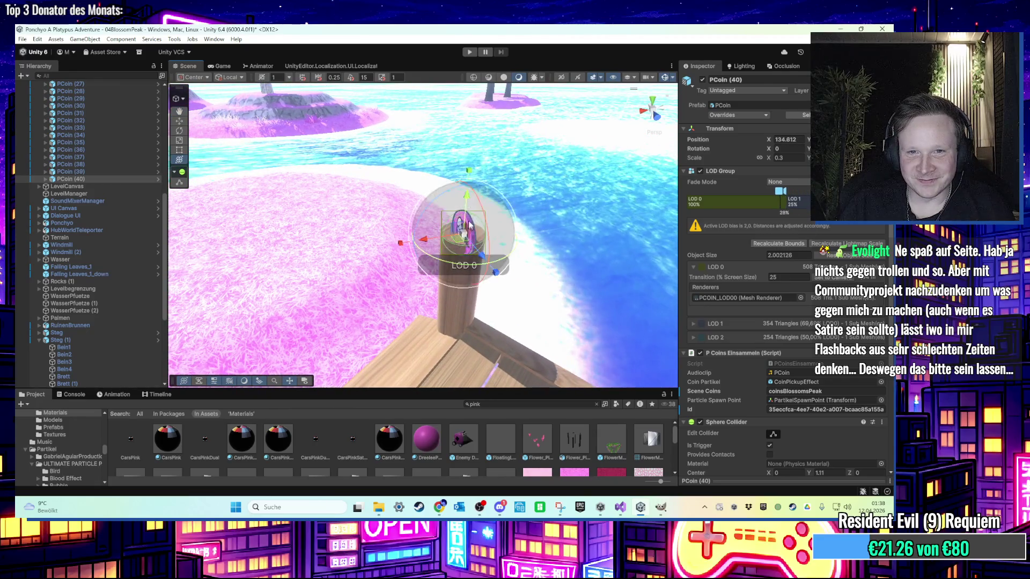
{"action": "scroll", "coordinate": [802, 381], "scroll_direction": "down", "scroll_amount": 4}
{"action": "type", "text": "2.8"}
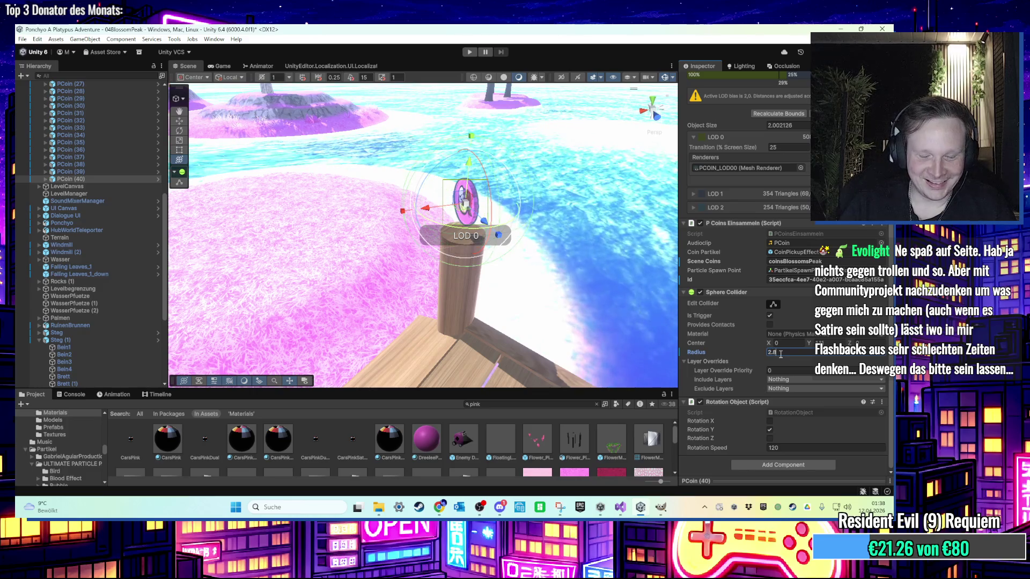
{"action": "key", "text": "Return"}
Check the new coin on the dock from above and from orbiting angles.
{"action": "mouse_move", "coordinate": [531, 279]}
{"action": "left_mouse_down"}
{"action": "mouse_move", "coordinate": [496, 288]}
{"action": "mouse_move", "coordinate": [438, 247]}
{"action": "mouse_move", "coordinate": [499, 222]}
{"action": "left_mouse_up"}
{"action": "left_click", "coordinate": [649, 106]}
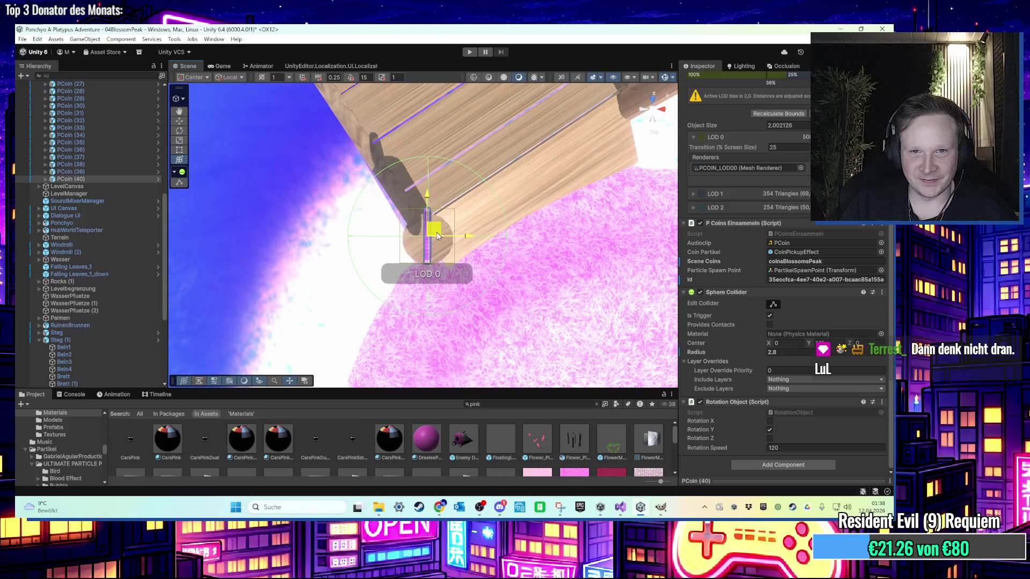
{"action": "mouse_move", "coordinate": [437, 236]}
{"action": "left_mouse_down"}
{"action": "mouse_move", "coordinate": [401, 269]}
{"action": "mouse_move", "coordinate": [532, 229]}
{"action": "mouse_move", "coordinate": [480, 276]}
{"action": "mouse_move", "coordinate": [511, 188]}
{"action": "mouse_move", "coordinate": [394, 212]}
{"action": "mouse_move", "coordinate": [421, 207]}
{"action": "mouse_move", "coordinate": [433, 222]}
{"action": "mouse_move", "coordinate": [424, 247]}
{"action": "mouse_move", "coordinate": [493, 311]}
{"action": "left_mouse_up"}
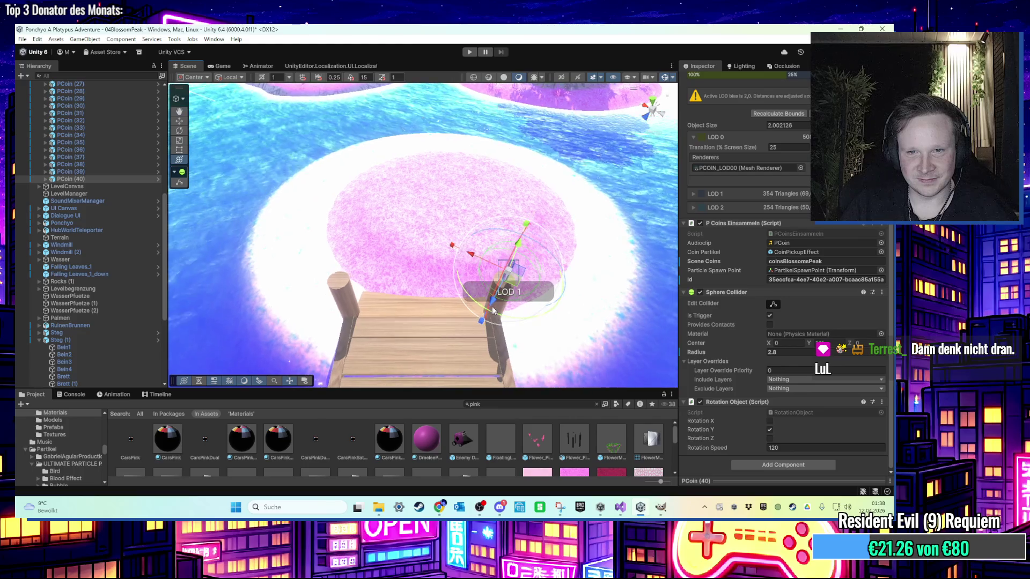
{"action": "key", "text": "f"}
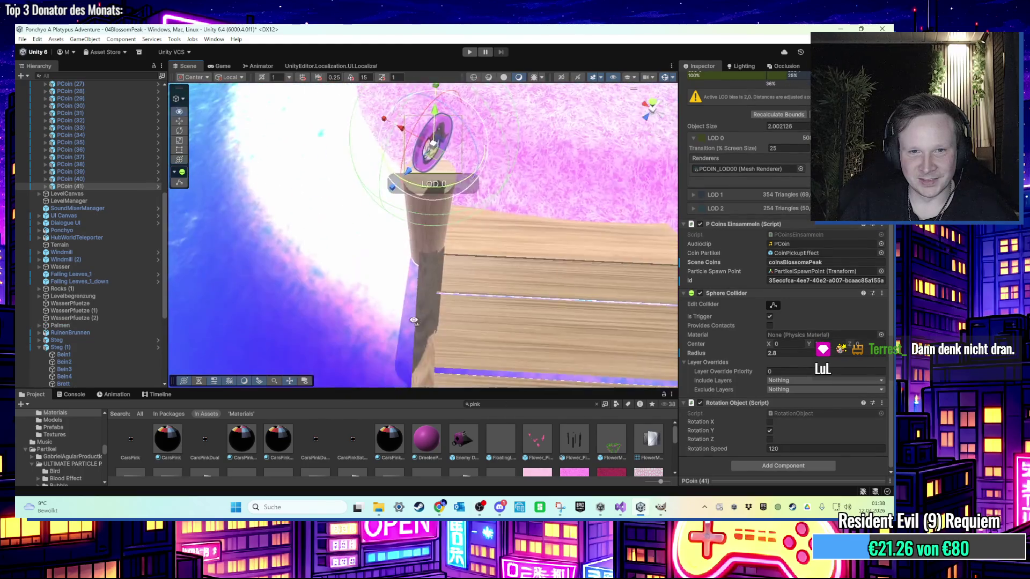
{"action": "left_click", "coordinate": [654, 112]}
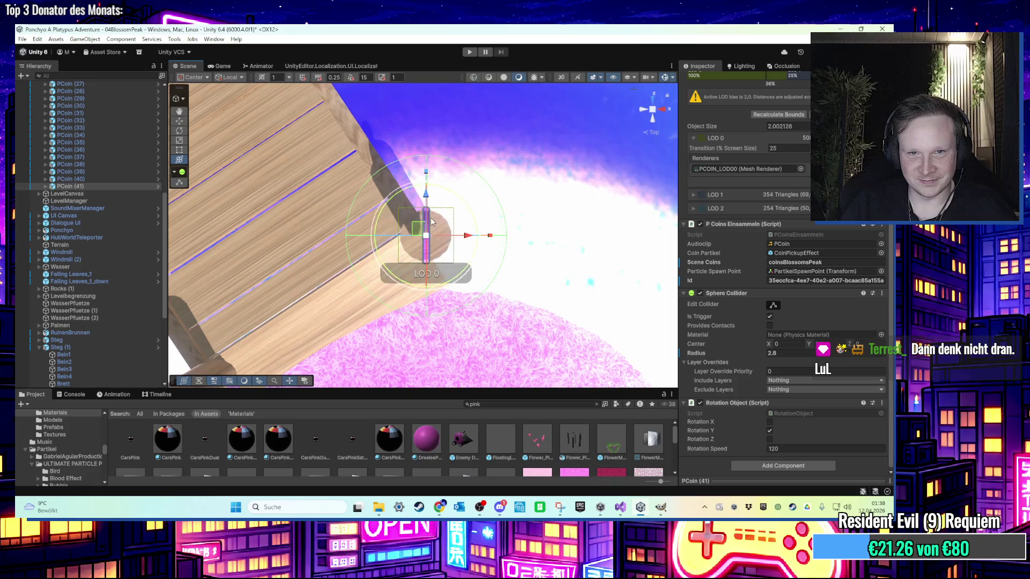
{"action": "mouse_move", "coordinate": [433, 222]}
{"action": "left_mouse_down"}
{"action": "mouse_move", "coordinate": [483, 220]}
{"action": "mouse_move", "coordinate": [472, 252]}
{"action": "mouse_move", "coordinate": [498, 321]}
{"action": "left_mouse_up"}
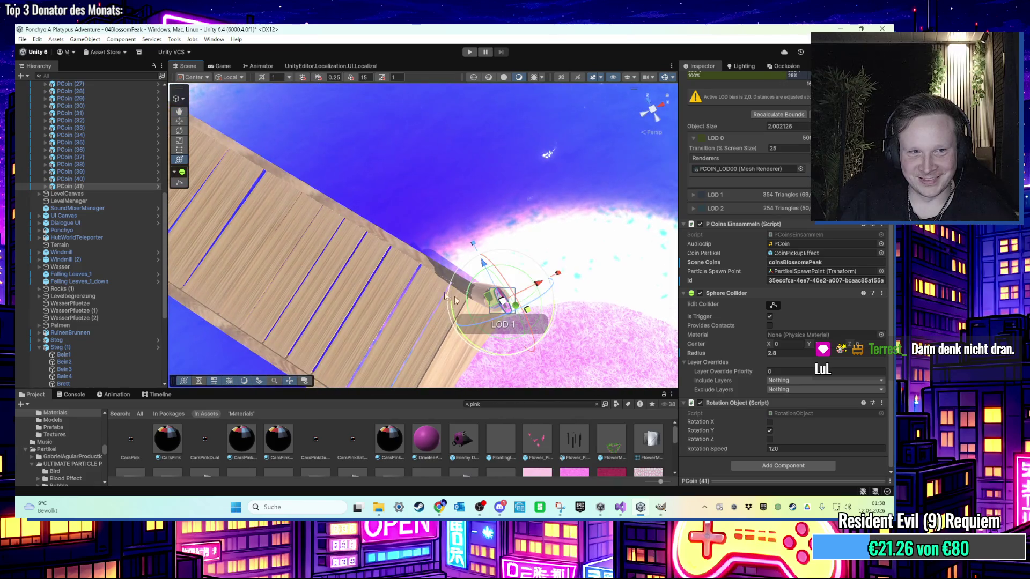
{"action": "left_click_drag", "start_coordinate": [279, 189], "coordinate": [534, 313]}
{"action": "mouse_move", "coordinate": [291, 154]}
{"action": "left_mouse_down"}
{"action": "mouse_move", "coordinate": [365, 204]}
{"action": "mouse_move", "coordinate": [465, 302]}
{"action": "left_mouse_up"}
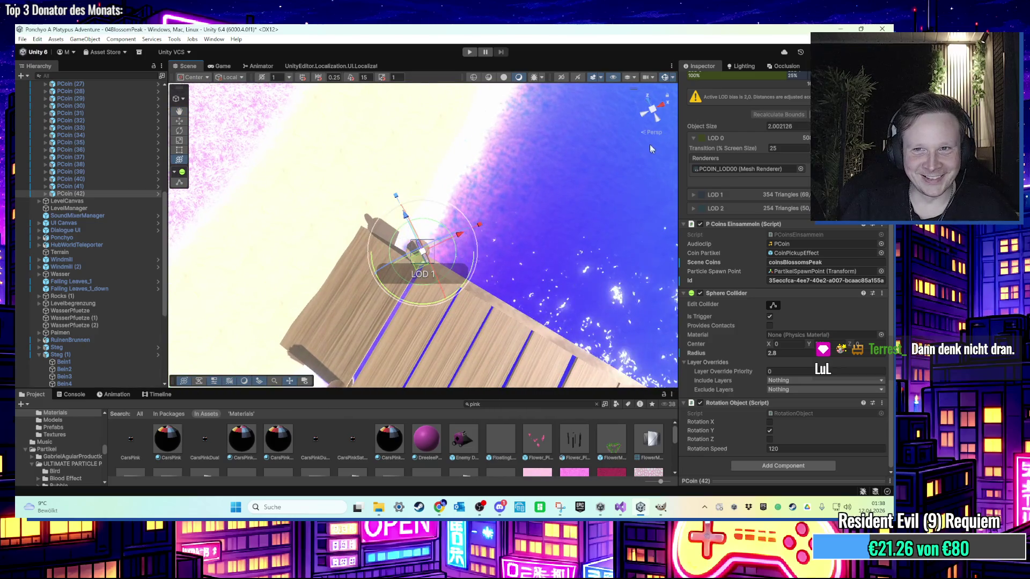
Cycle through isometric, side, front and top views to verify the coin's placement.
{"action": "left_click", "coordinate": [653, 111]}
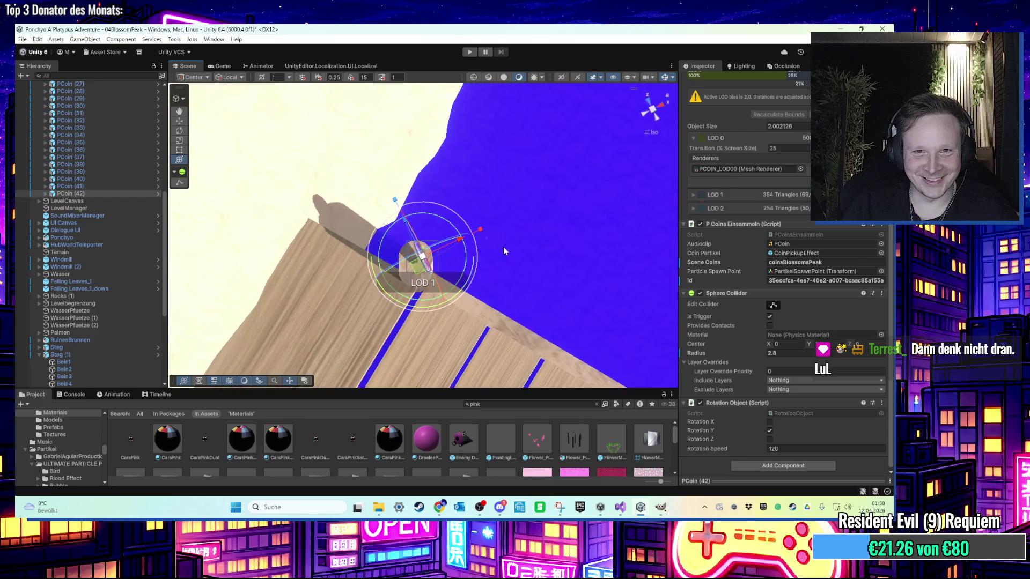
{"action": "left_click", "coordinate": [653, 110]}
{"action": "left_click", "coordinate": [653, 110]}
{"action": "left_click", "coordinate": [653, 109]}
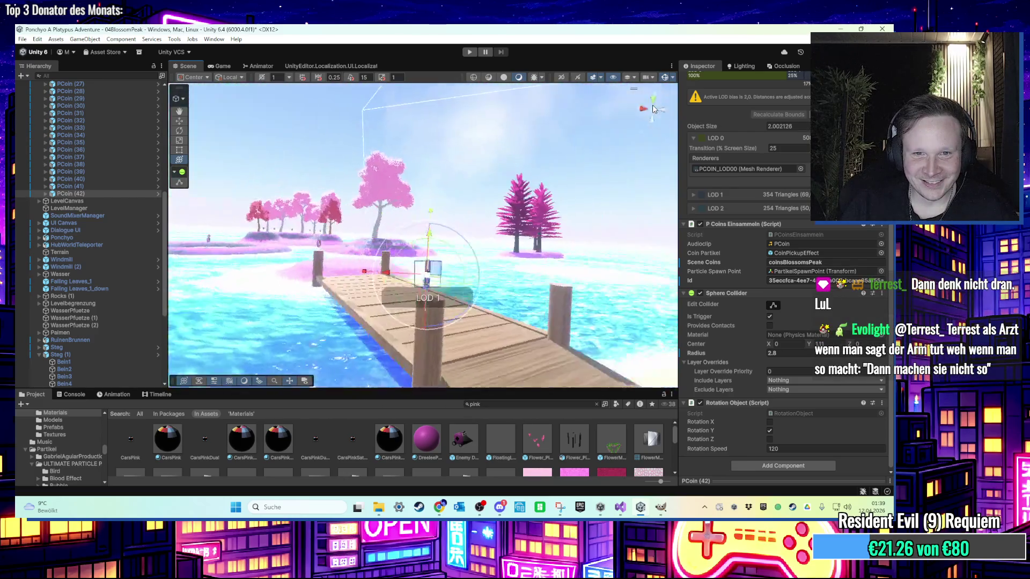
{"action": "left_click", "coordinate": [653, 108]}
{"action": "left_click", "coordinate": [652, 107]}
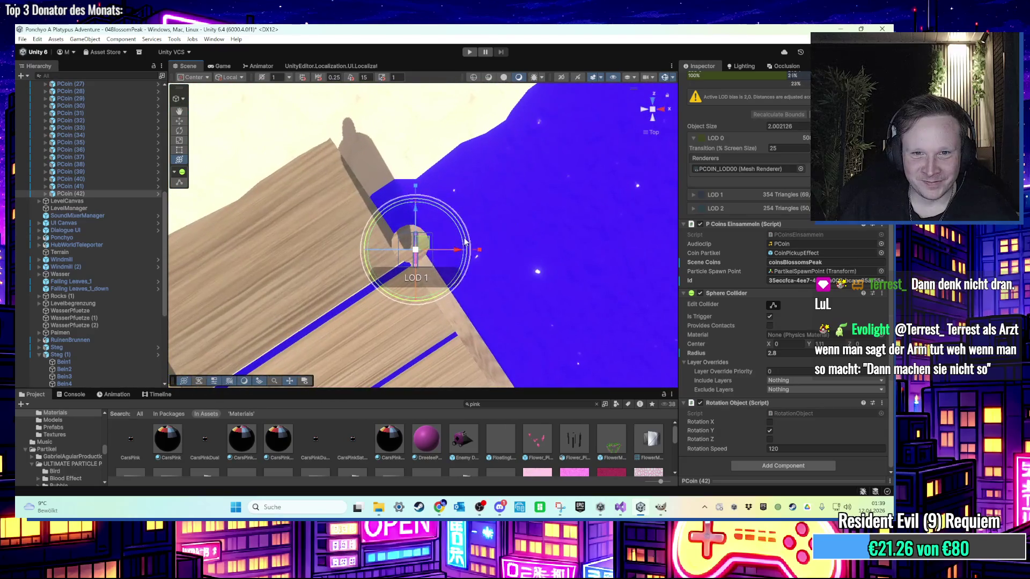
{"action": "left_click_drag", "start_coordinate": [419, 242], "coordinate": [535, 205]}
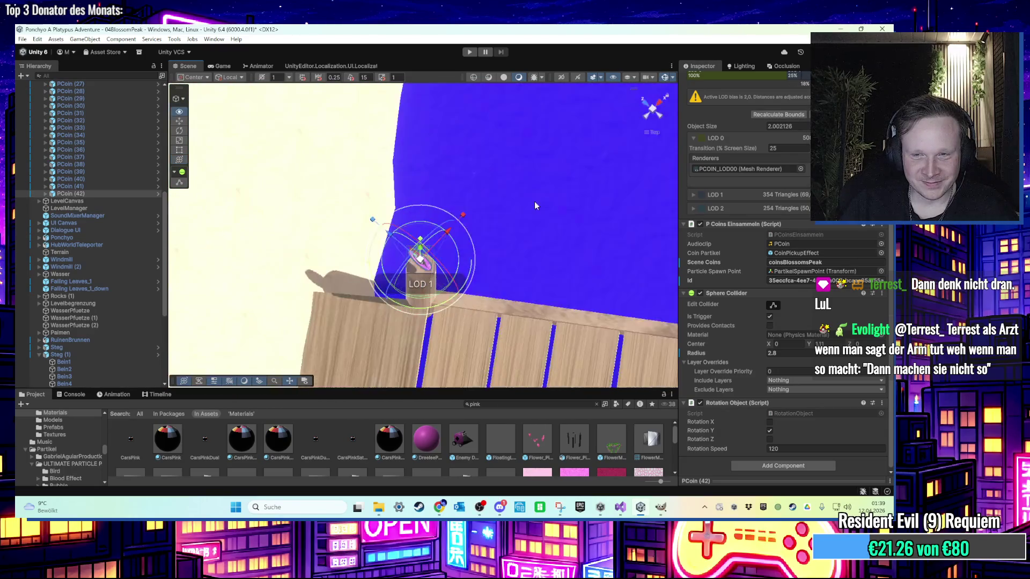
{"action": "mouse_move", "coordinate": [647, 111]}
{"action": "left_mouse_down"}
{"action": "mouse_move", "coordinate": [477, 172]}
{"action": "mouse_move", "coordinate": [465, 235]}
{"action": "left_mouse_up"}
{"action": "scroll", "coordinate": [465, 231], "scroll_direction": "up", "scroll_amount": 10}
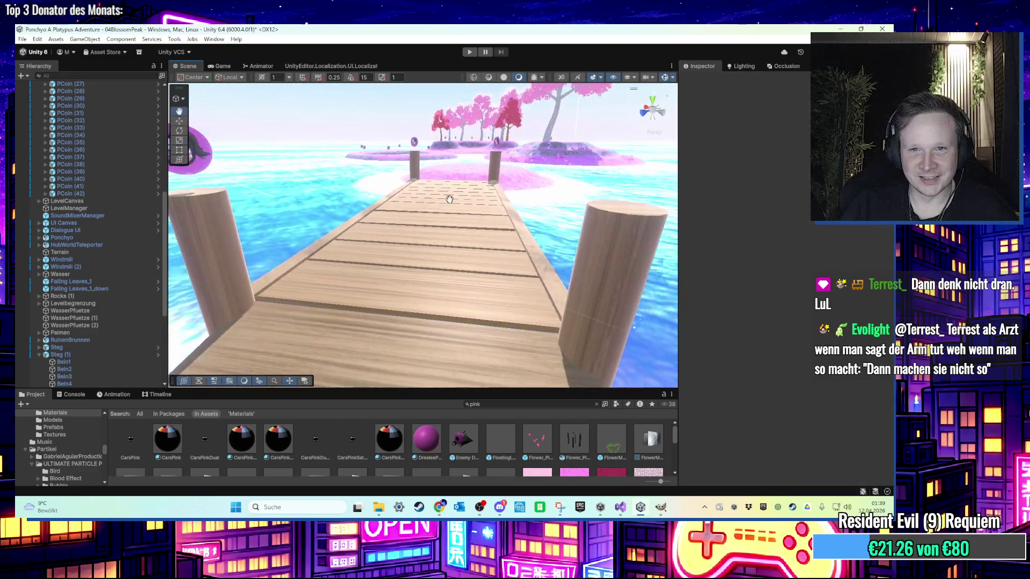
{"action": "scroll", "coordinate": [543, 262], "scroll_direction": "down", "scroll_amount": 5}
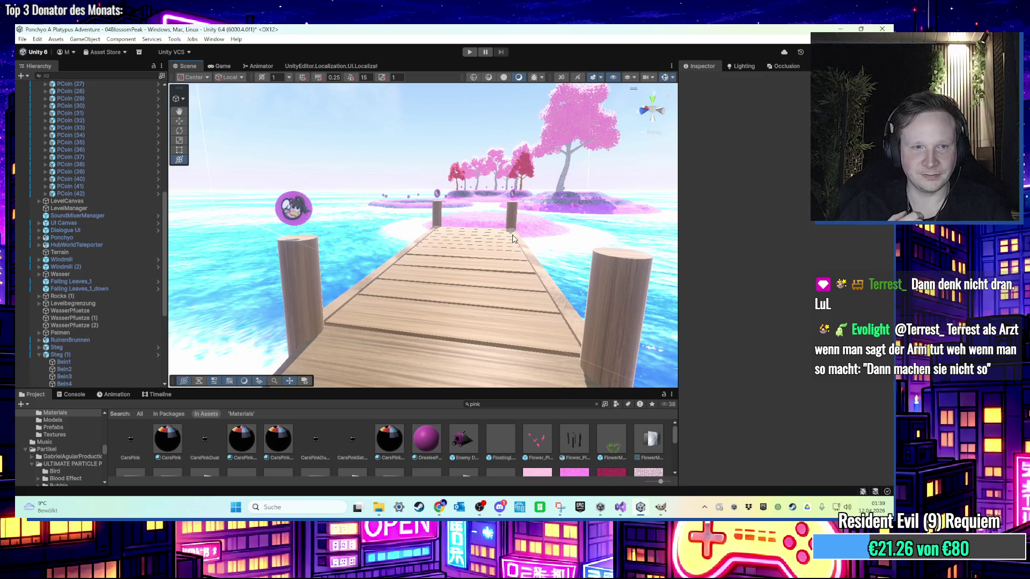
{"action": "mouse_move", "coordinate": [512, 238]}
{"action": "left_mouse_down"}
{"action": "mouse_move", "coordinate": [348, 186]}
{"action": "mouse_move", "coordinate": [438, 214]}
{"action": "mouse_move", "coordinate": [453, 234]}
{"action": "left_mouse_up"}
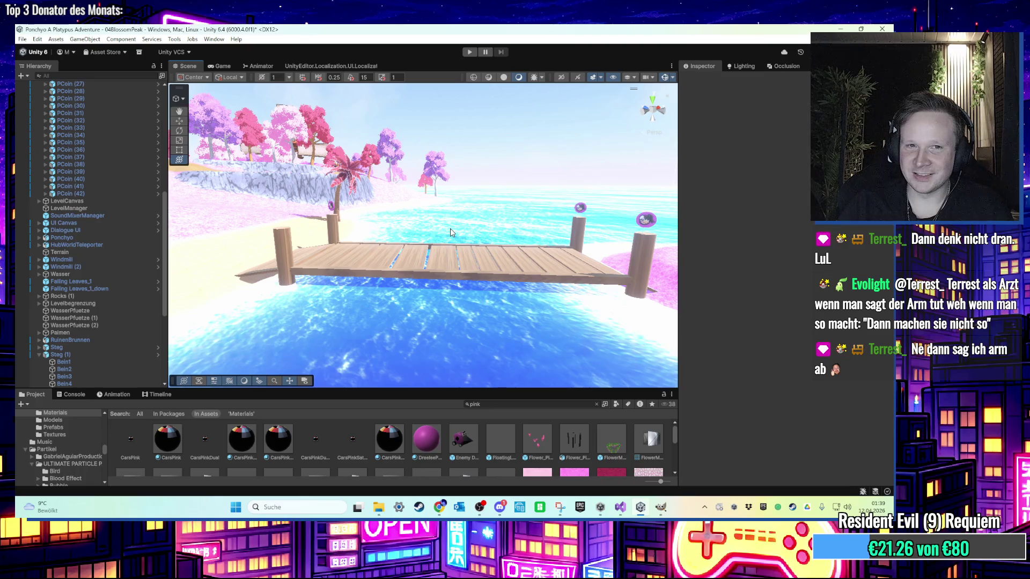
{"action": "mouse_move", "coordinate": [450, 232]}
{"action": "left_mouse_down"}
{"action": "mouse_move", "coordinate": [397, 241]}
{"action": "mouse_move", "coordinate": [495, 341]}
{"action": "mouse_move", "coordinate": [404, 292]}
{"action": "mouse_move", "coordinate": [450, 306]}
{"action": "left_mouse_up"}
Duplicate PCoin (42) as PCoin (43) and move it over the dock's right post.
{"action": "left_click", "coordinate": [405, 292]}
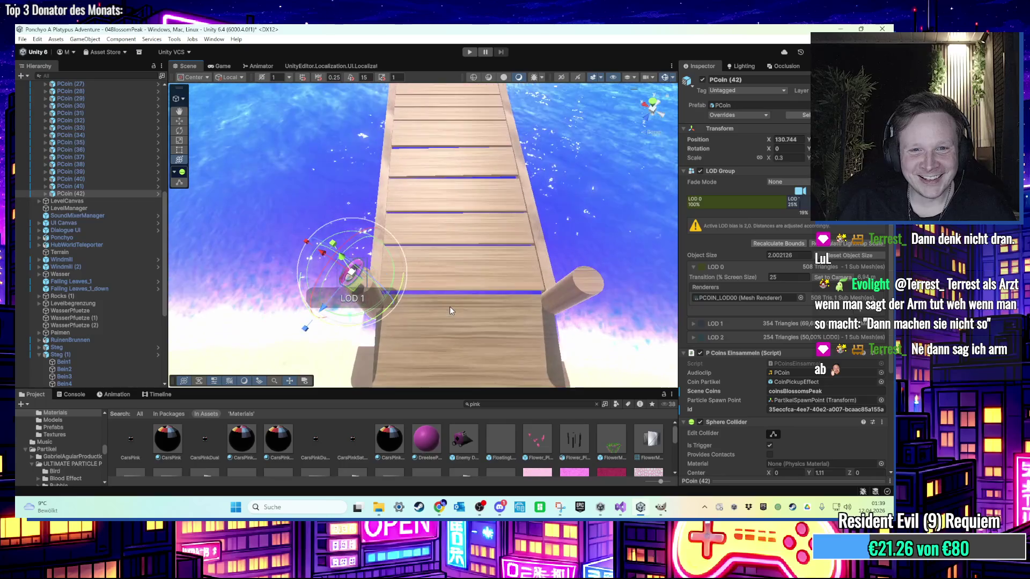
{"action": "key", "text": "ctrl+d"}
{"action": "left_click_drag", "start_coordinate": [363, 290], "coordinate": [494, 290]}
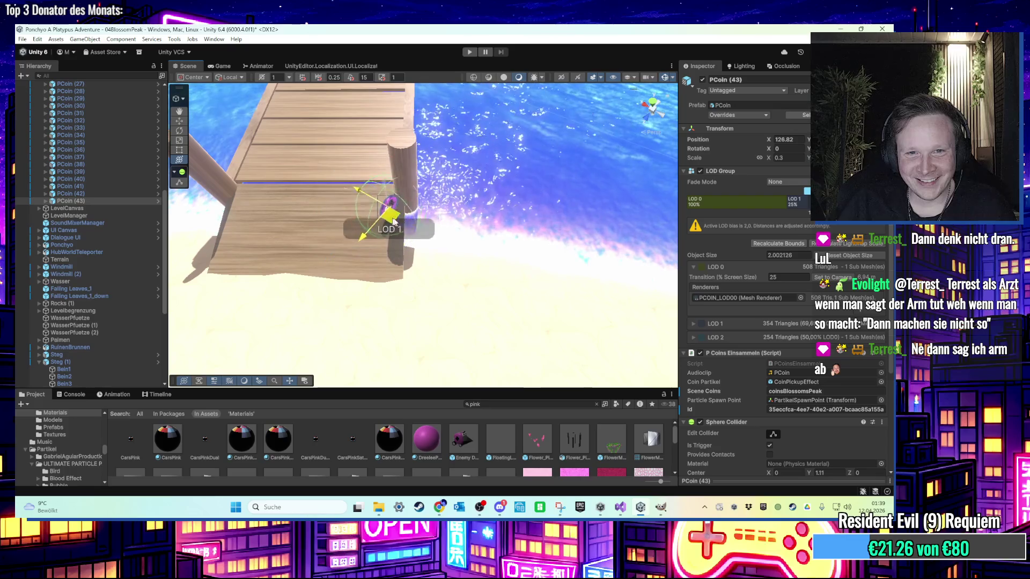
{"action": "mouse_move", "coordinate": [410, 206]}
{"action": "left_mouse_down"}
{"action": "mouse_move", "coordinate": [420, 161]}
{"action": "mouse_move", "coordinate": [392, 145]}
{"action": "mouse_move", "coordinate": [407, 177]}
{"action": "mouse_move", "coordinate": [380, 209]}
{"action": "mouse_move", "coordinate": [307, 206]}
{"action": "mouse_move", "coordinate": [429, 273]}
{"action": "mouse_move", "coordinate": [268, 160]}
{"action": "left_mouse_up"}
{"action": "left_click", "coordinate": [441, 149]}
{"action": "left_click", "coordinate": [437, 279]}
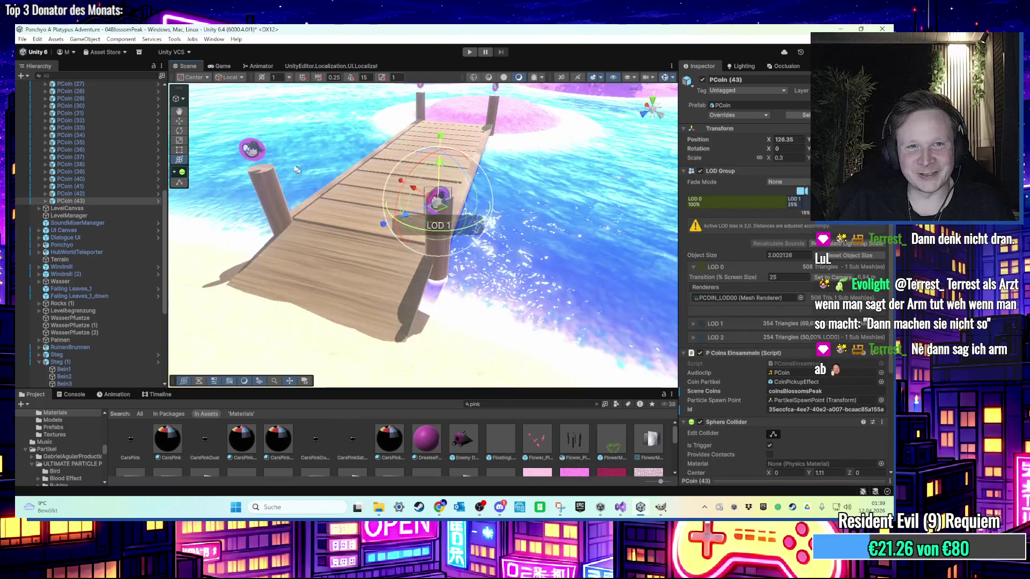
{"action": "left_click", "coordinate": [258, 150]}
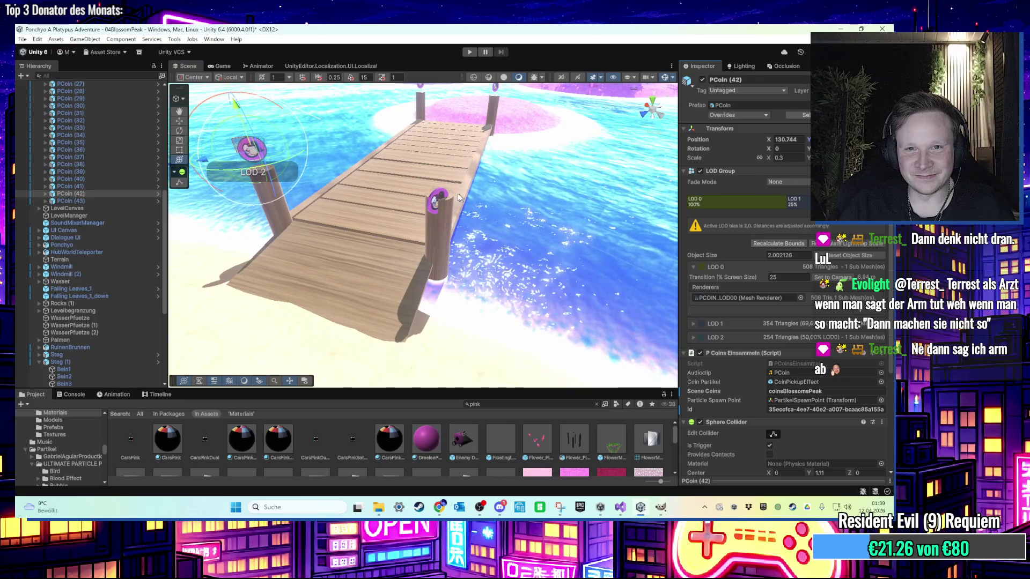
Raise PCoin (43) onto the post and check it from the top view.
{"action": "left_click_drag", "start_coordinate": [808, 139], "coordinate": [826, 137]}
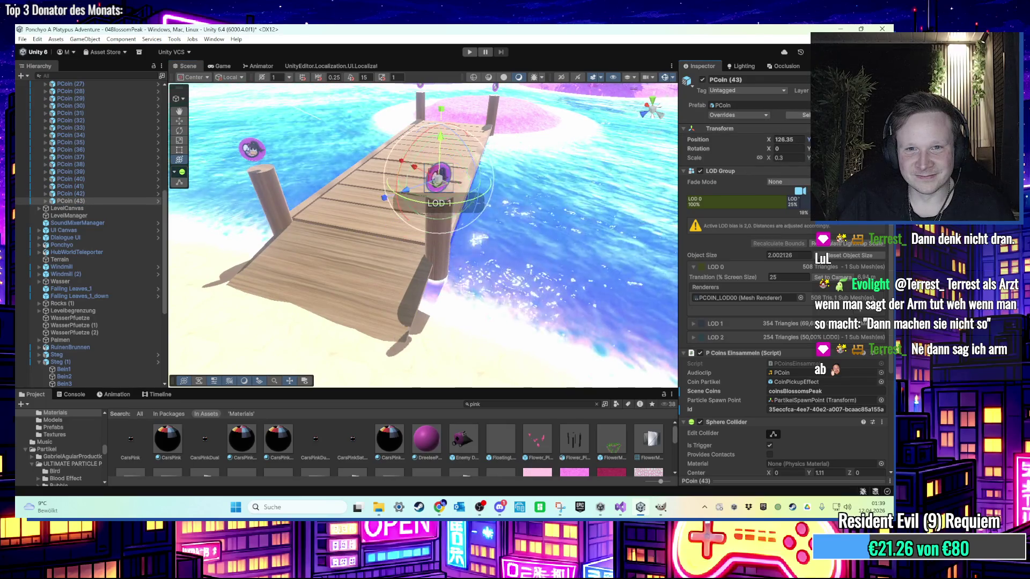
{"action": "left_click", "coordinate": [651, 102]}
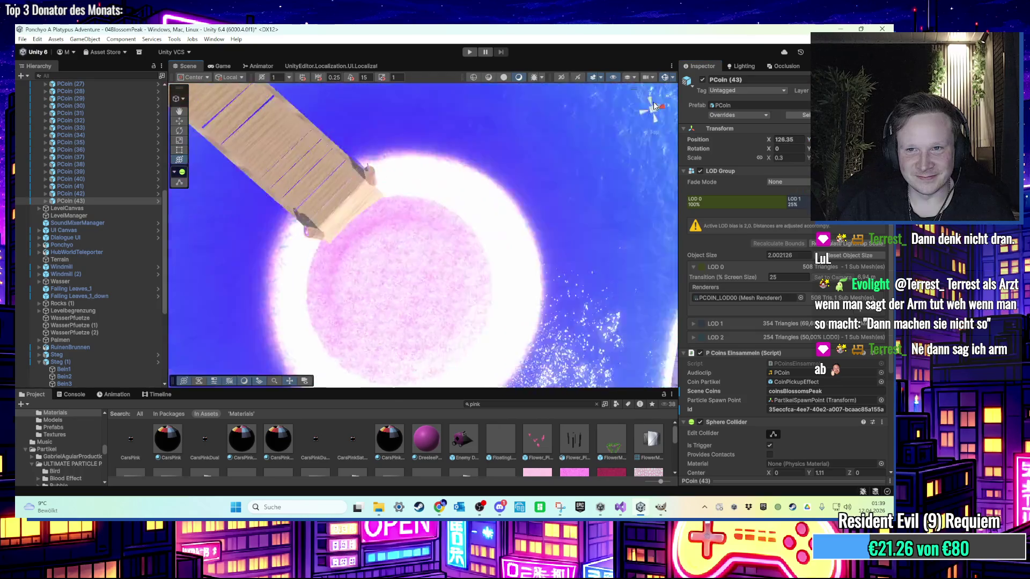
{"action": "key", "text": "f"}
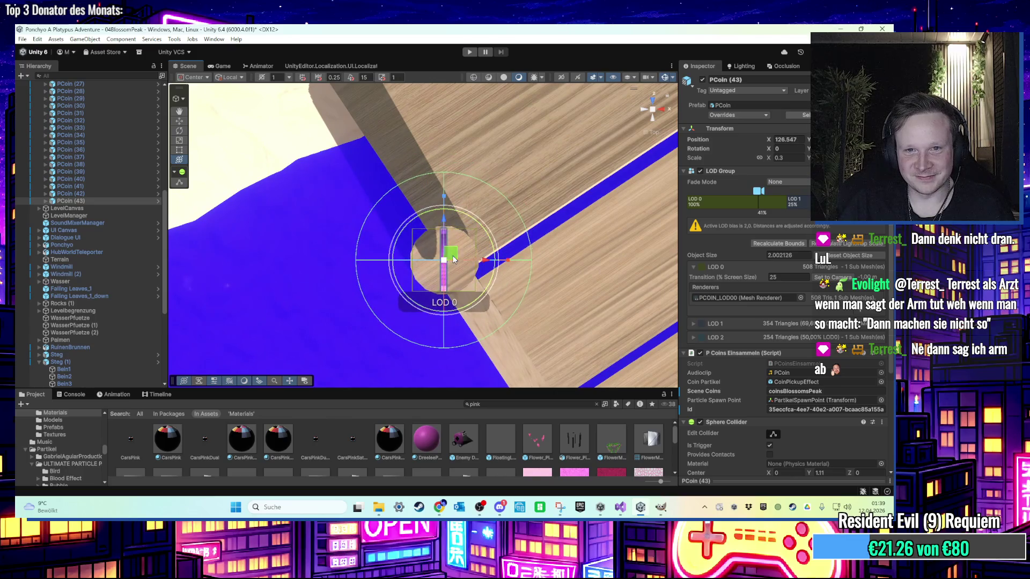
{"action": "left_click_drag", "start_coordinate": [453, 259], "coordinate": [637, 173]}
{"action": "mouse_move", "coordinate": [643, 114]}
{"action": "left_mouse_down"}
{"action": "mouse_move", "coordinate": [591, 170]}
{"action": "mouse_move", "coordinate": [538, 184]}
{"action": "left_mouse_up"}
Select the Terrain and set Paint Terrain to Paint Texture with layer_ground_road.
{"action": "left_click", "coordinate": [512, 176]}
{"action": "scroll", "coordinate": [482, 241], "scroll_direction": "up", "scroll_amount": 5}
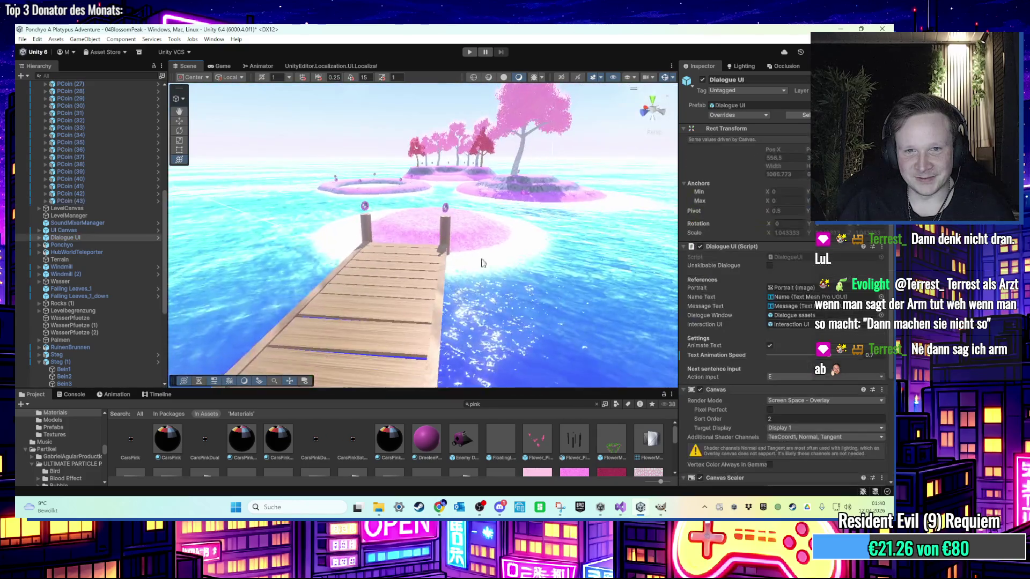
{"action": "scroll", "coordinate": [474, 290], "scroll_direction": "down", "scroll_amount": 10}
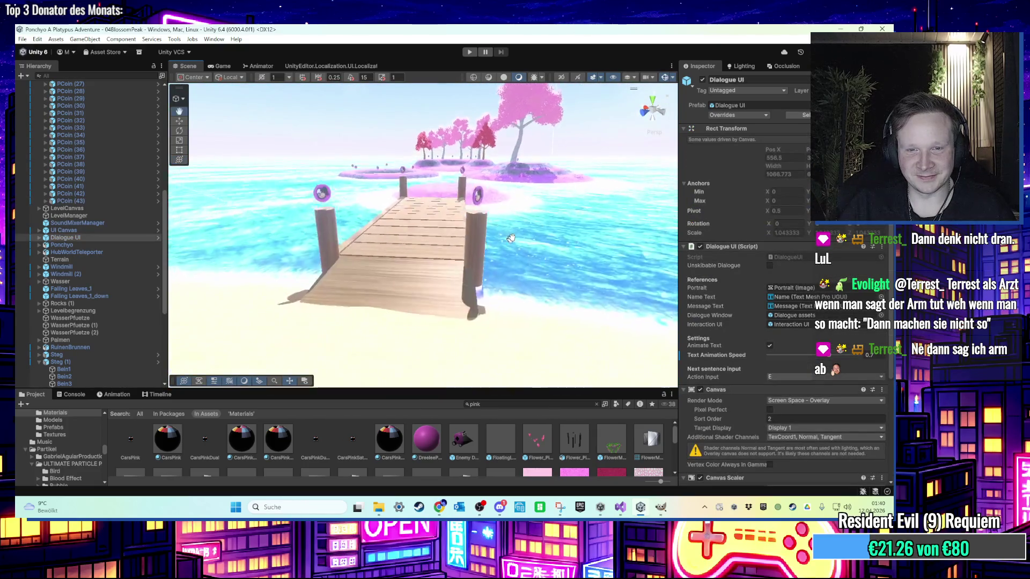
{"action": "mouse_move", "coordinate": [477, 255]}
{"action": "left_mouse_down"}
{"action": "mouse_move", "coordinate": [520, 266]}
{"action": "mouse_move", "coordinate": [433, 242]}
{"action": "mouse_move", "coordinate": [448, 302]}
{"action": "mouse_move", "coordinate": [480, 277]}
{"action": "left_mouse_up"}
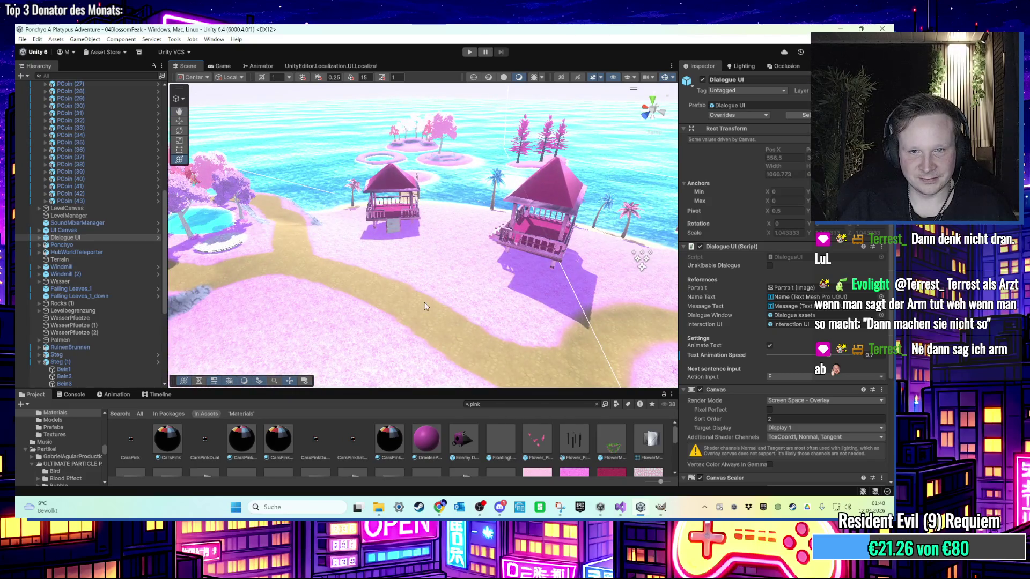
{"action": "left_click", "coordinate": [469, 316]}
{"action": "left_click", "coordinate": [778, 160]}
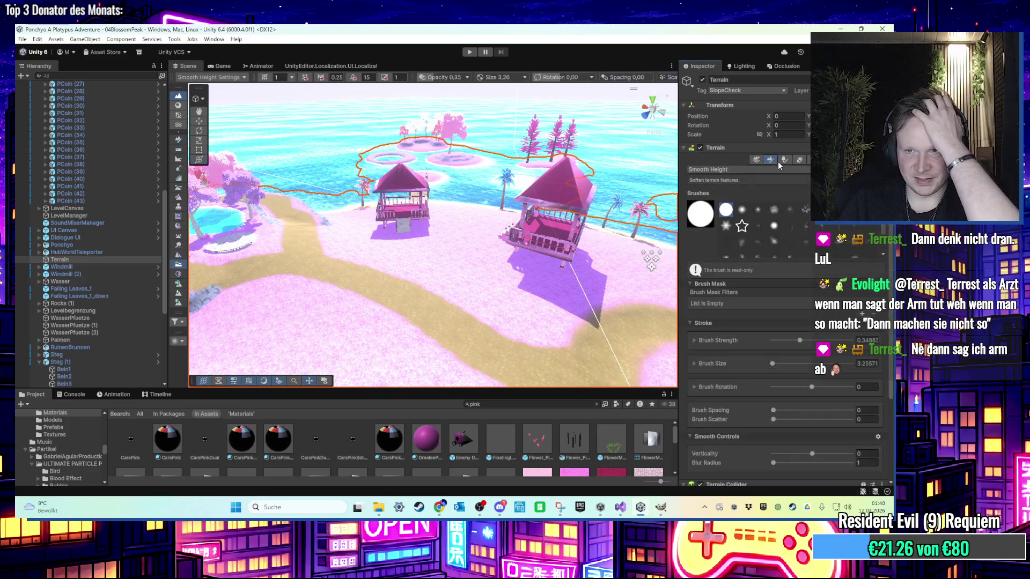
{"action": "left_click", "coordinate": [763, 169]}
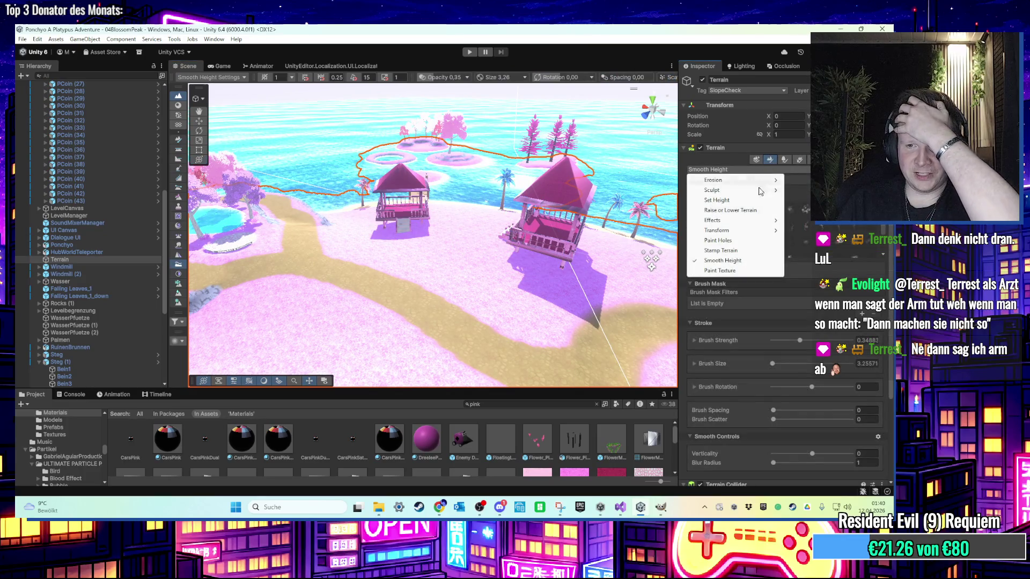
{"action": "left_click", "coordinate": [743, 271]}
{"action": "scroll", "coordinate": [762, 311], "scroll_direction": "down", "scroll_amount": 5}
{"action": "scroll", "coordinate": [776, 397], "scroll_direction": "down", "scroll_amount": 3}
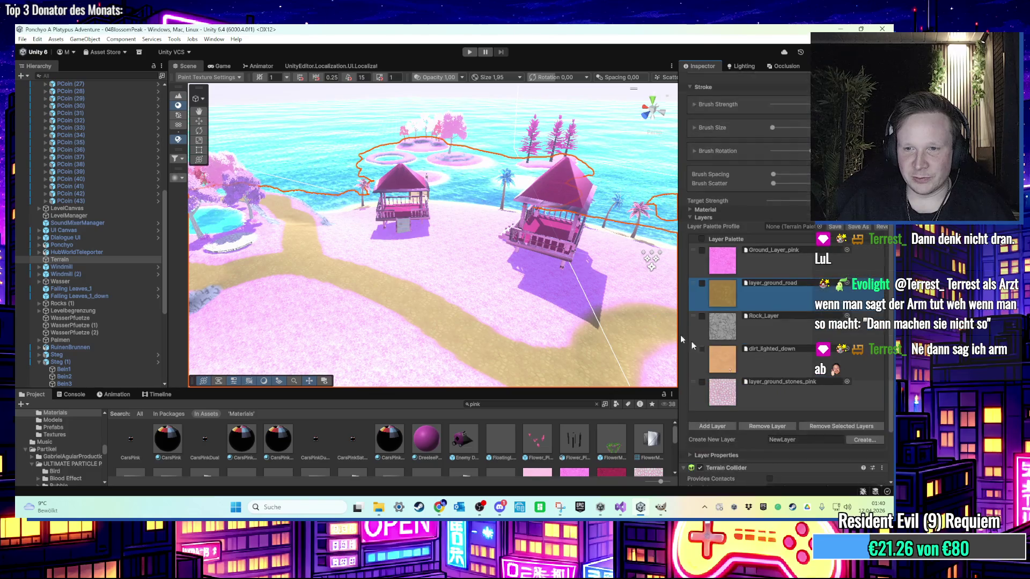
{"action": "scroll", "coordinate": [446, 289], "scroll_direction": "up", "scroll_amount": 3}
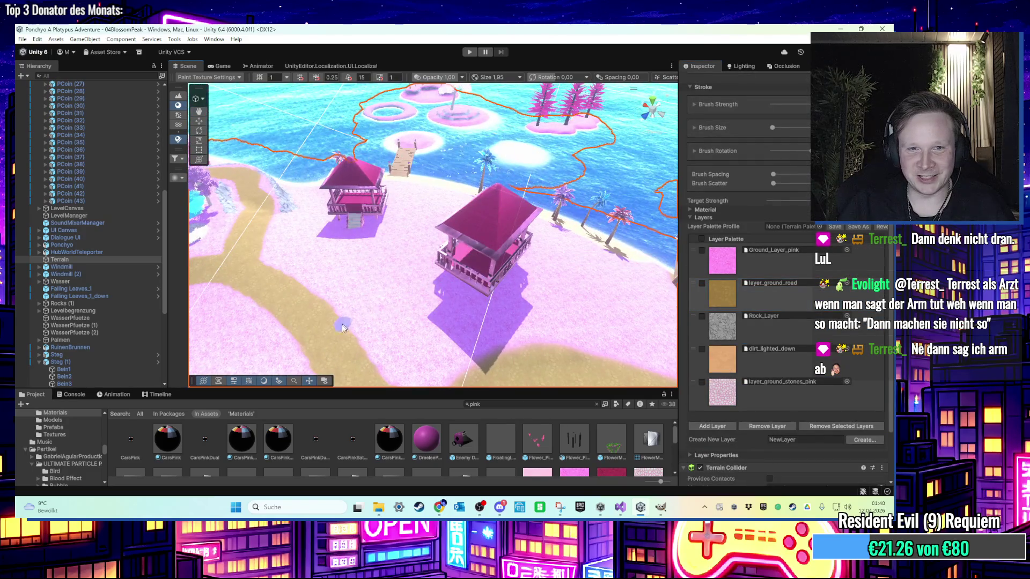
Enlarge the brush to size 3.07 and paint a sandy road branch toward the beach house.
{"action": "mouse_move", "coordinate": [361, 323]}
{"action": "left_mouse_down"}
{"action": "mouse_move", "coordinate": [405, 322]}
{"action": "mouse_move", "coordinate": [351, 316]}
{"action": "left_mouse_up"}
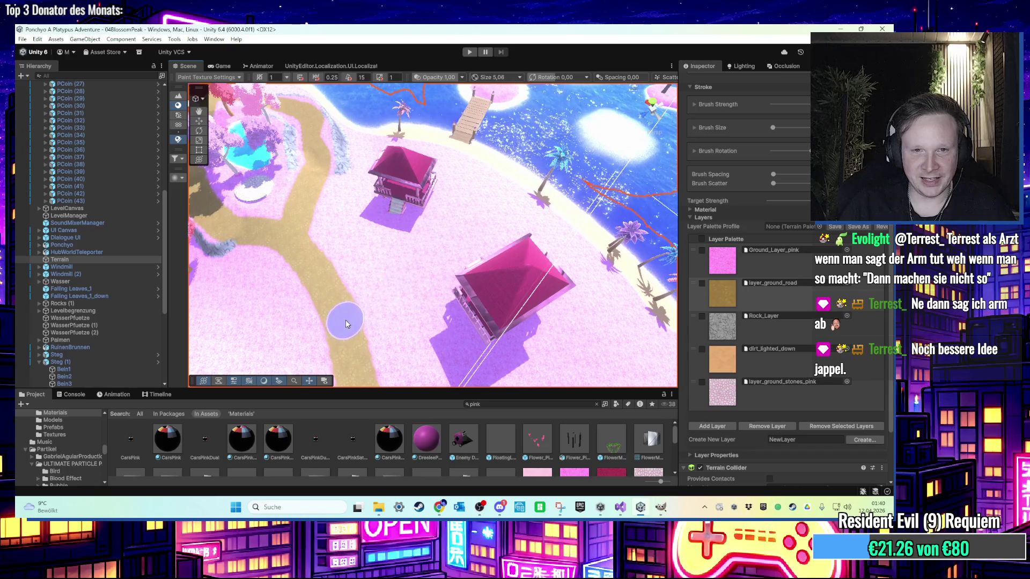
{"action": "left_click_drag", "start_coordinate": [347, 317], "coordinate": [450, 242]}
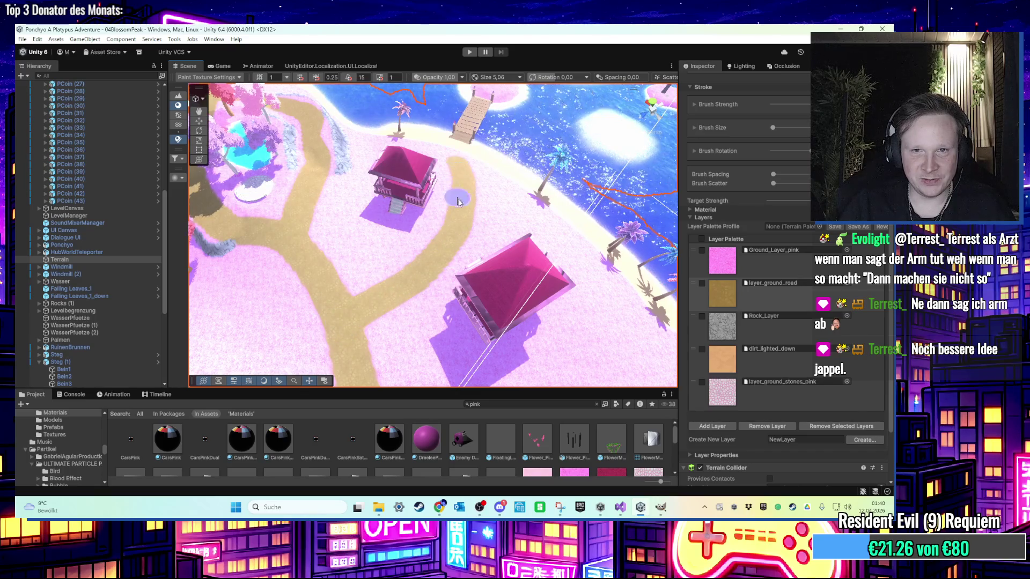
{"action": "scroll", "coordinate": [458, 201], "scroll_direction": "up", "scroll_amount": 5}
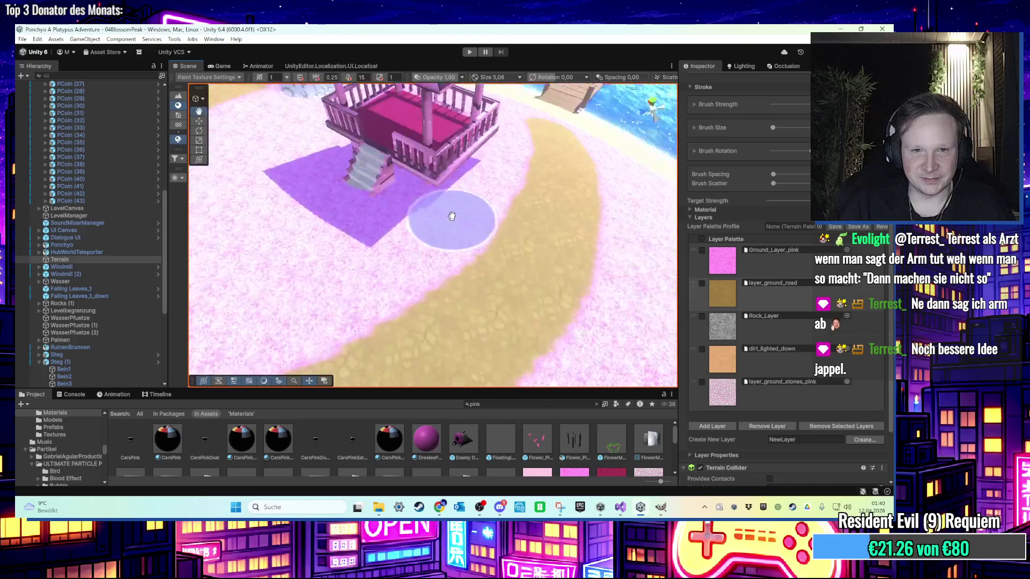
{"action": "mouse_move", "coordinate": [452, 216]}
{"action": "left_mouse_down"}
{"action": "mouse_move", "coordinate": [472, 237]}
{"action": "mouse_move", "coordinate": [533, 149]}
{"action": "left_mouse_up"}
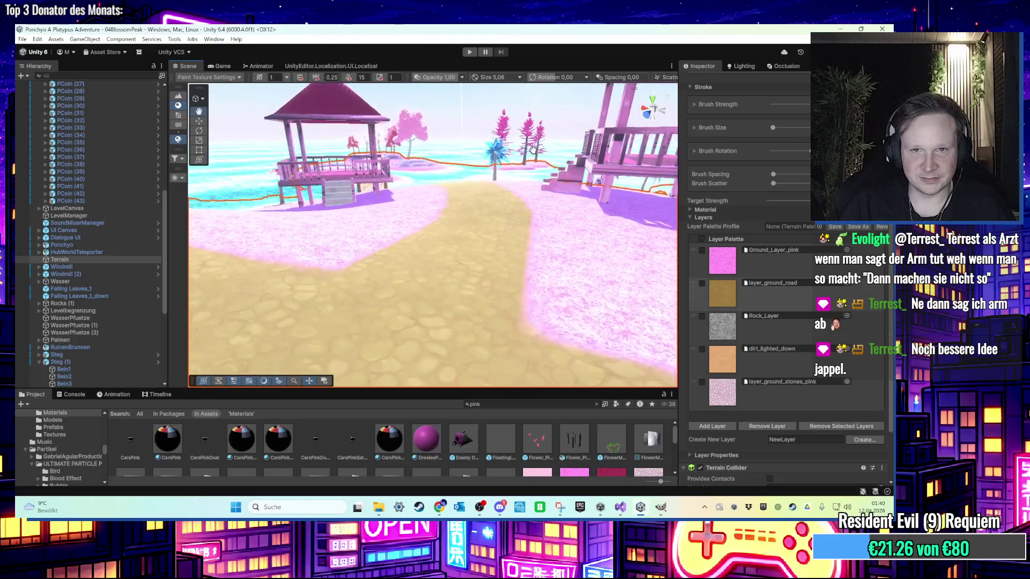
{"action": "scroll", "coordinate": [510, 195], "scroll_direction": "down", "scroll_amount": 3}
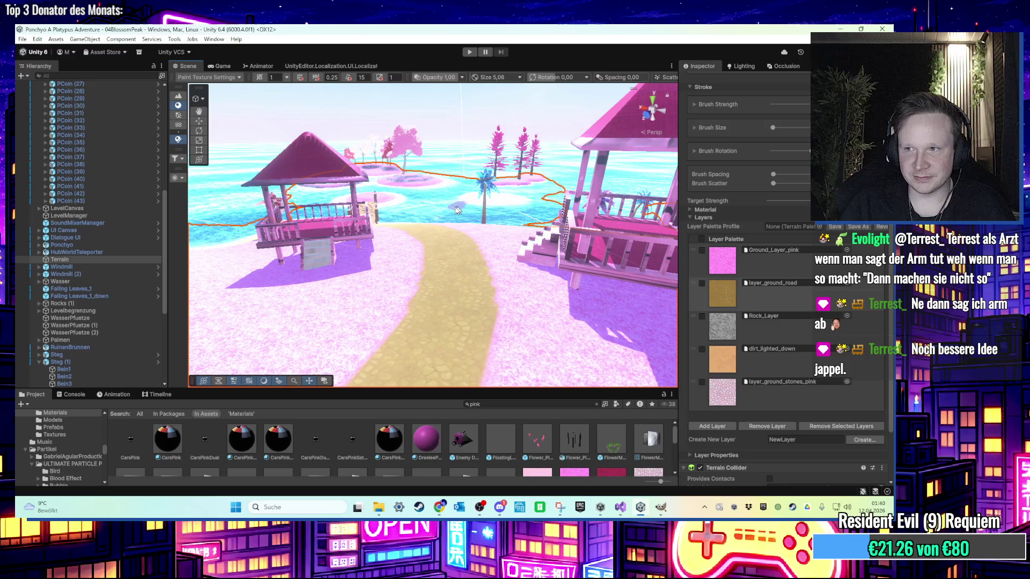
{"action": "left_click", "coordinate": [192, 125]}
{"action": "mouse_move", "coordinate": [349, 161]}
{"action": "left_mouse_down"}
{"action": "mouse_move", "coordinate": [376, 136]}
{"action": "mouse_move", "coordinate": [397, 174]}
{"action": "mouse_move", "coordinate": [345, 300]}
{"action": "mouse_move", "coordinate": [430, 294]}
{"action": "mouse_move", "coordinate": [413, 290]}
{"action": "mouse_move", "coordinate": [423, 283]}
{"action": "mouse_move", "coordinate": [414, 318]}
{"action": "mouse_move", "coordinate": [401, 308]}
{"action": "mouse_move", "coordinate": [475, 154]}
{"action": "left_mouse_up"}
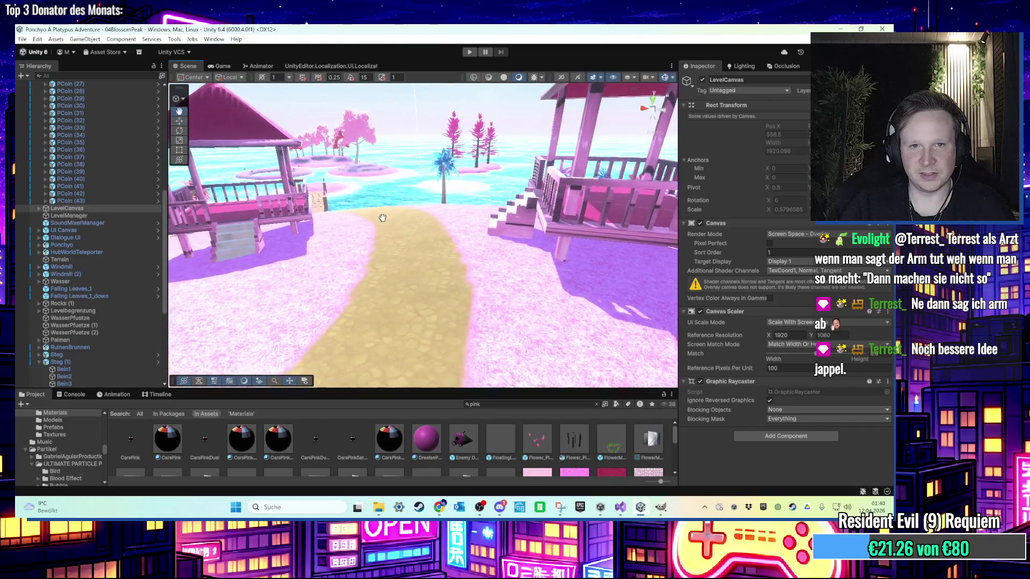
{"action": "mouse_move", "coordinate": [382, 217]}
{"action": "left_mouse_down"}
{"action": "mouse_move", "coordinate": [406, 210]}
{"action": "mouse_move", "coordinate": [418, 223]}
{"action": "mouse_move", "coordinate": [409, 301]}
{"action": "mouse_move", "coordinate": [416, 276]}
{"action": "mouse_move", "coordinate": [441, 302]}
{"action": "mouse_move", "coordinate": [385, 249]}
{"action": "mouse_move", "coordinate": [400, 210]}
{"action": "mouse_move", "coordinate": [359, 210]}
{"action": "mouse_move", "coordinate": [472, 210]}
{"action": "mouse_move", "coordinate": [398, 239]}
{"action": "mouse_move", "coordinate": [424, 256]}
{"action": "mouse_move", "coordinate": [380, 276]}
{"action": "mouse_move", "coordinate": [313, 274]}
{"action": "left_mouse_up"}
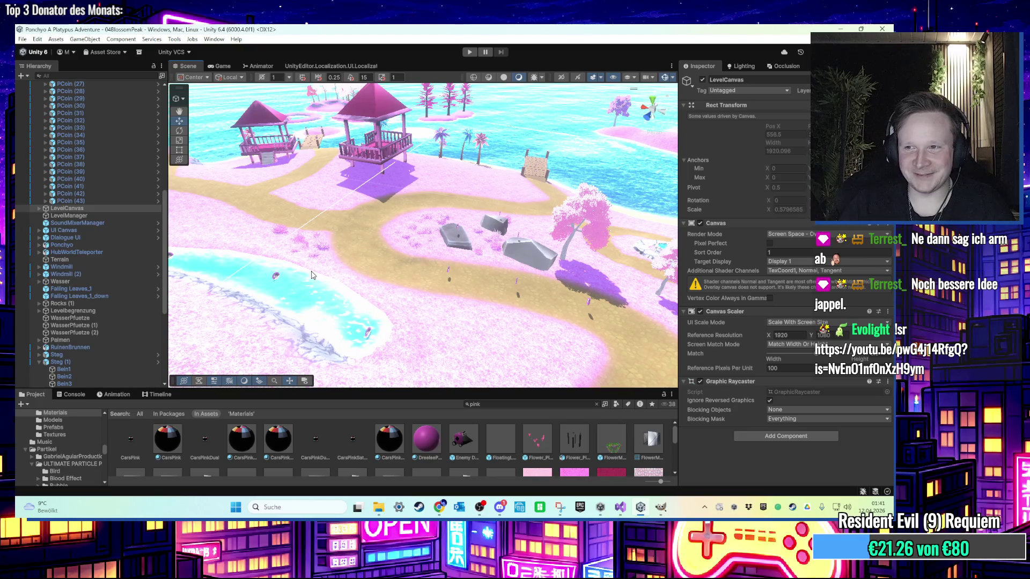
{"action": "mouse_move", "coordinate": [284, 277]}
{"action": "left_mouse_down"}
{"action": "mouse_move", "coordinate": [435, 299]}
{"action": "mouse_move", "coordinate": [425, 266]}
{"action": "mouse_move", "coordinate": [485, 176]}
{"action": "left_mouse_up"}
{"action": "left_click_drag", "start_coordinate": [423, 281], "coordinate": [510, 257]}
{"action": "scroll", "coordinate": [417, 261], "scroll_direction": "up", "scroll_amount": 10}
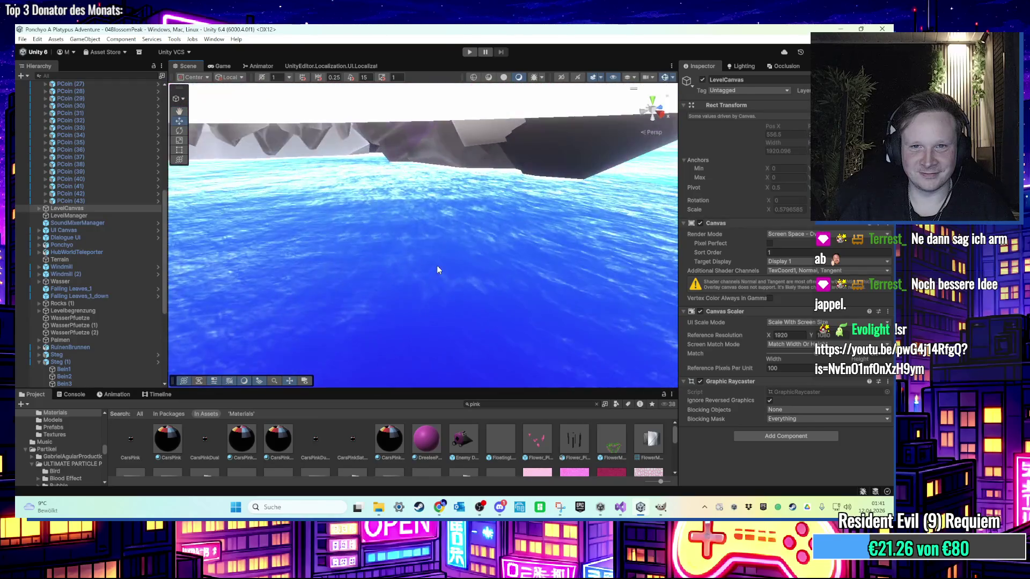
{"action": "mouse_move", "coordinate": [437, 265]}
{"action": "left_mouse_down"}
{"action": "mouse_move", "coordinate": [494, 298]}
{"action": "mouse_move", "coordinate": [583, 294]}
{"action": "mouse_move", "coordinate": [504, 258]}
{"action": "mouse_move", "coordinate": [479, 223]}
{"action": "mouse_move", "coordinate": [528, 249]}
{"action": "mouse_move", "coordinate": [554, 214]}
{"action": "mouse_move", "coordinate": [621, 209]}
{"action": "mouse_move", "coordinate": [367, 199]}
{"action": "mouse_move", "coordinate": [349, 219]}
{"action": "left_mouse_up"}
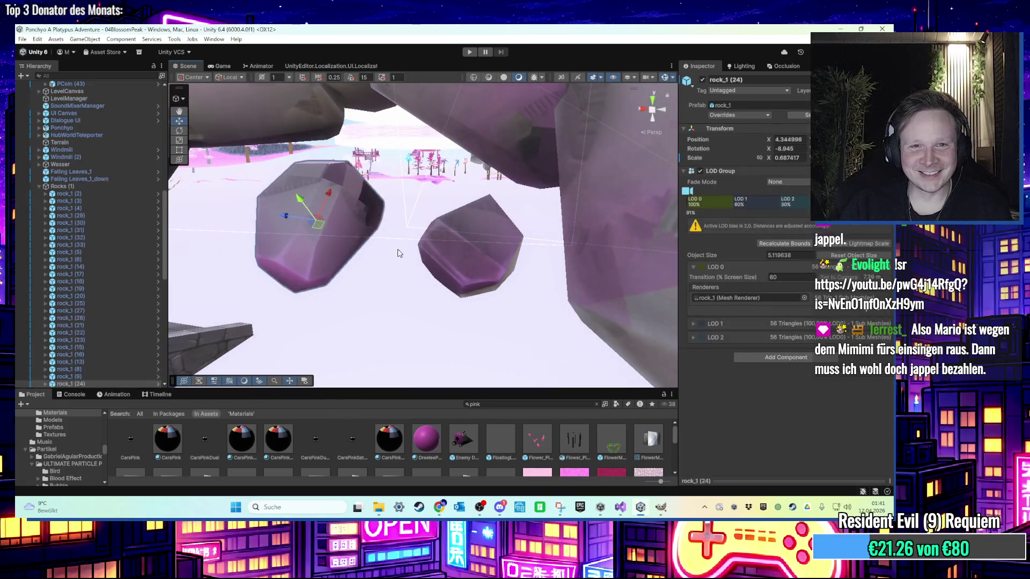
{"action": "scroll", "coordinate": [398, 253], "scroll_direction": "up", "scroll_amount": 2}
{"action": "left_click", "coordinate": [497, 256]}
{"action": "mouse_move", "coordinate": [497, 256]}
{"action": "left_mouse_down"}
{"action": "mouse_move", "coordinate": [515, 296]}
{"action": "mouse_move", "coordinate": [580, 292]}
{"action": "mouse_move", "coordinate": [470, 244]}
{"action": "mouse_move", "coordinate": [465, 309]}
{"action": "mouse_move", "coordinate": [462, 248]}
{"action": "left_mouse_up"}
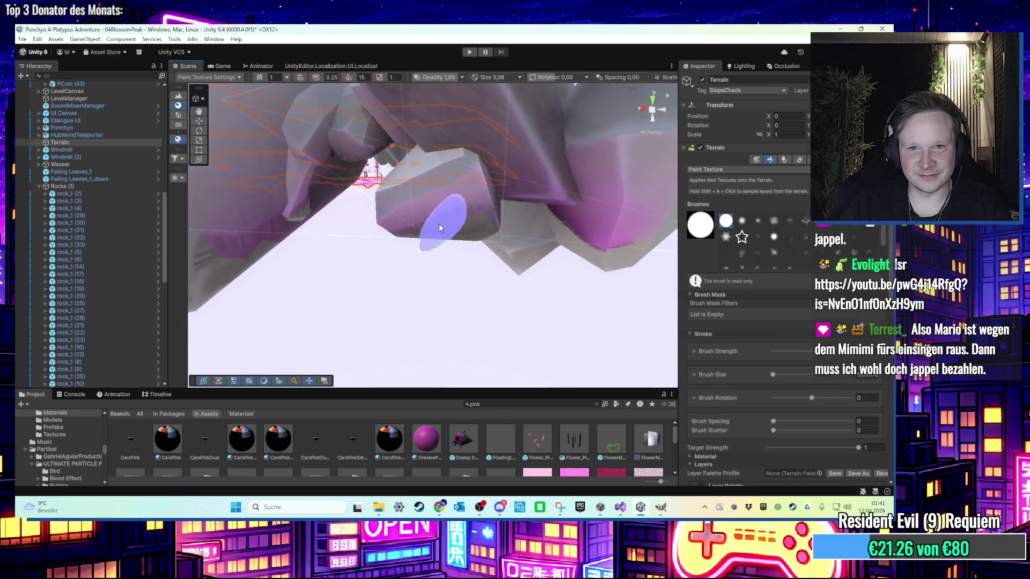
{"action": "mouse_move", "coordinate": [198, 121]}
{"action": "left_mouse_down"}
{"action": "mouse_move", "coordinate": [473, 275]}
{"action": "mouse_move", "coordinate": [570, 267]}
{"action": "mouse_move", "coordinate": [485, 331]}
{"action": "mouse_move", "coordinate": [496, 219]}
{"action": "mouse_move", "coordinate": [534, 168]}
{"action": "left_mouse_up"}
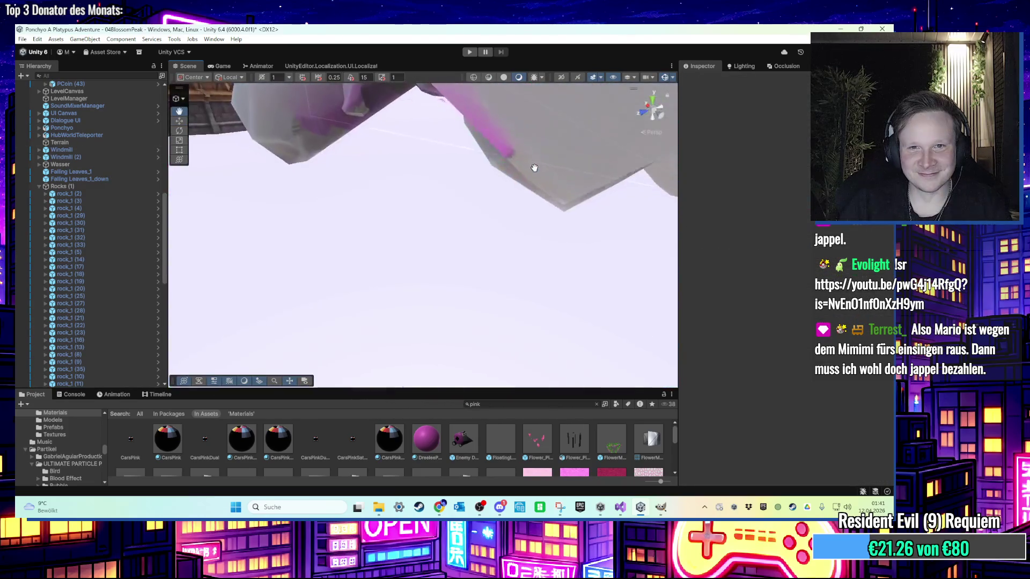
{"action": "mouse_move", "coordinate": [434, 180]}
{"action": "left_mouse_down"}
{"action": "mouse_move", "coordinate": [321, 224]}
{"action": "mouse_move", "coordinate": [301, 312]}
{"action": "mouse_move", "coordinate": [550, 228]}
{"action": "left_mouse_up"}
{"action": "left_click_drag", "start_coordinate": [416, 271], "coordinate": [580, 238]}
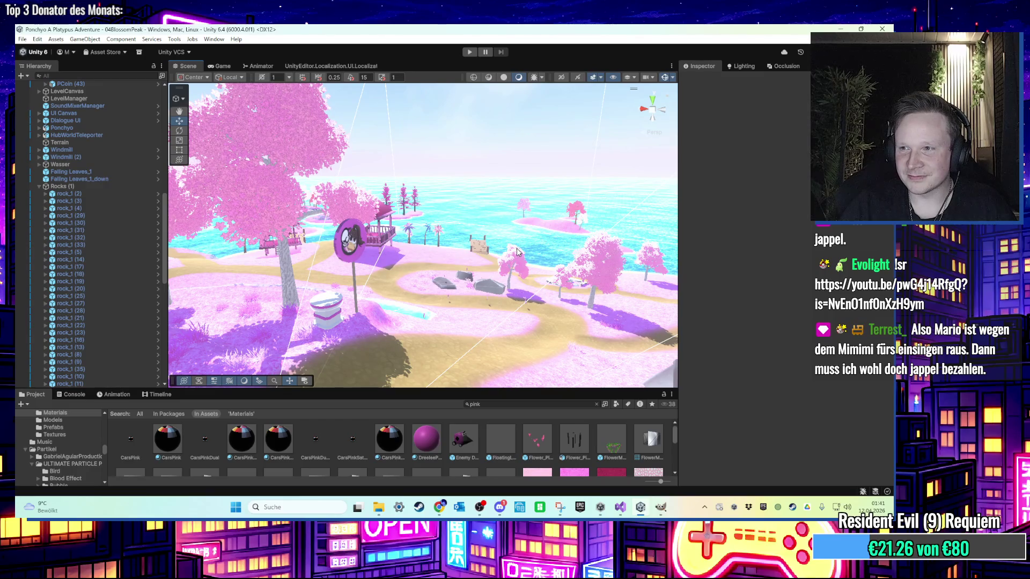
{"action": "left_click_drag", "start_coordinate": [518, 252], "coordinate": [402, 228]}
{"action": "scroll", "coordinate": [403, 229], "scroll_direction": "down", "scroll_amount": 5}
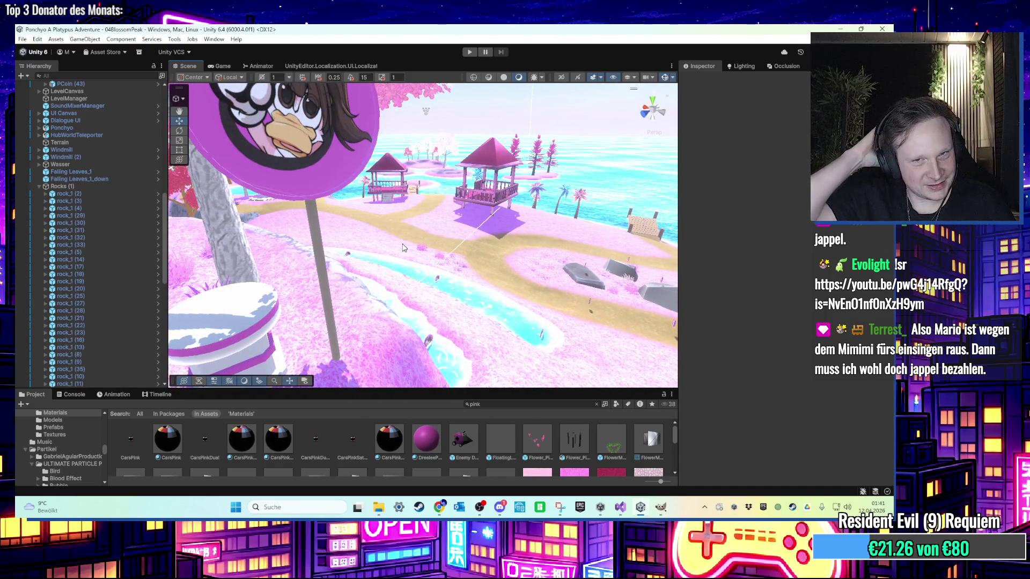
{"action": "left_click_drag", "start_coordinate": [445, 247], "coordinate": [315, 236]}
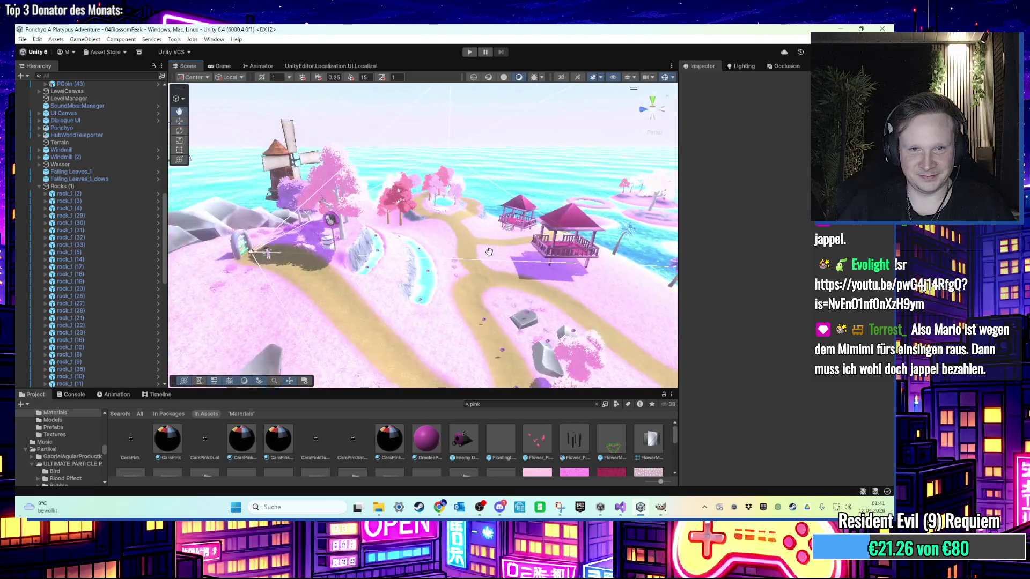
{"action": "left_click_drag", "start_coordinate": [489, 252], "coordinate": [373, 186]}
{"action": "left_click_drag", "start_coordinate": [470, 236], "coordinate": [393, 236]}
{"action": "mouse_move", "coordinate": [514, 287]}
{"action": "left_mouse_down"}
{"action": "mouse_move", "coordinate": [467, 263]}
{"action": "mouse_move", "coordinate": [493, 264]}
{"action": "mouse_move", "coordinate": [476, 221]}
{"action": "mouse_move", "coordinate": [397, 212]}
{"action": "mouse_move", "coordinate": [424, 226]}
{"action": "left_mouse_up"}
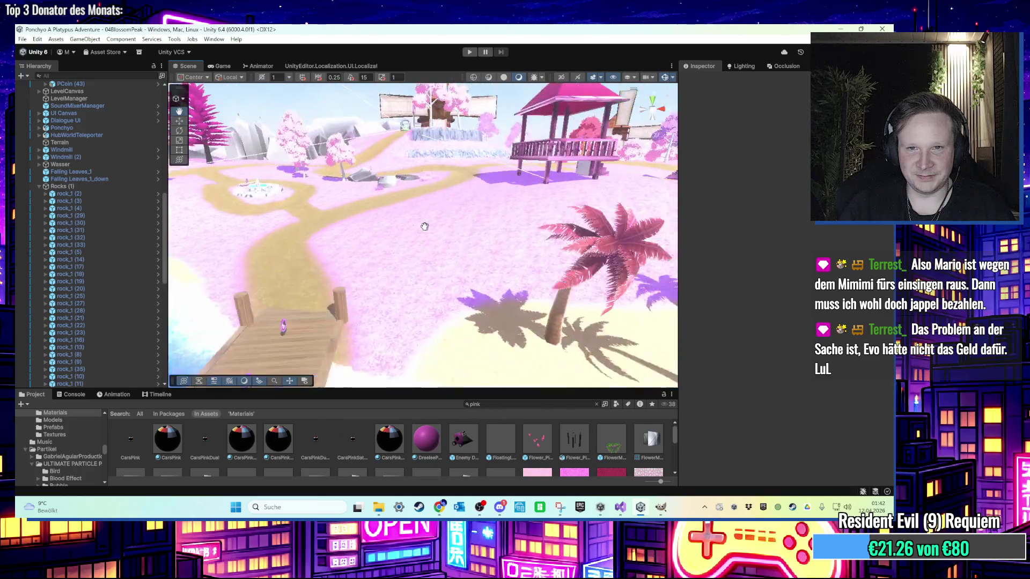
{"action": "mouse_move", "coordinate": [303, 259]}
{"action": "left_mouse_down"}
{"action": "mouse_move", "coordinate": [420, 287]}
{"action": "mouse_move", "coordinate": [472, 334]}
{"action": "mouse_move", "coordinate": [430, 285]}
{"action": "mouse_move", "coordinate": [457, 274]}
{"action": "mouse_move", "coordinate": [441, 253]}
{"action": "mouse_move", "coordinate": [424, 243]}
{"action": "mouse_move", "coordinate": [345, 244]}
{"action": "left_mouse_up"}
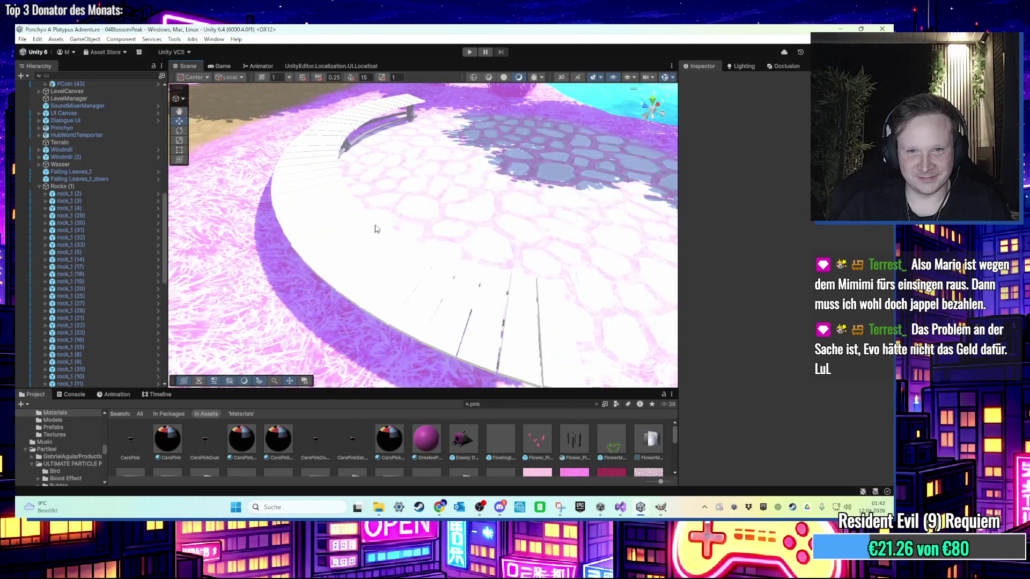
{"action": "scroll", "coordinate": [375, 229], "scroll_direction": "down", "scroll_amount": 8}
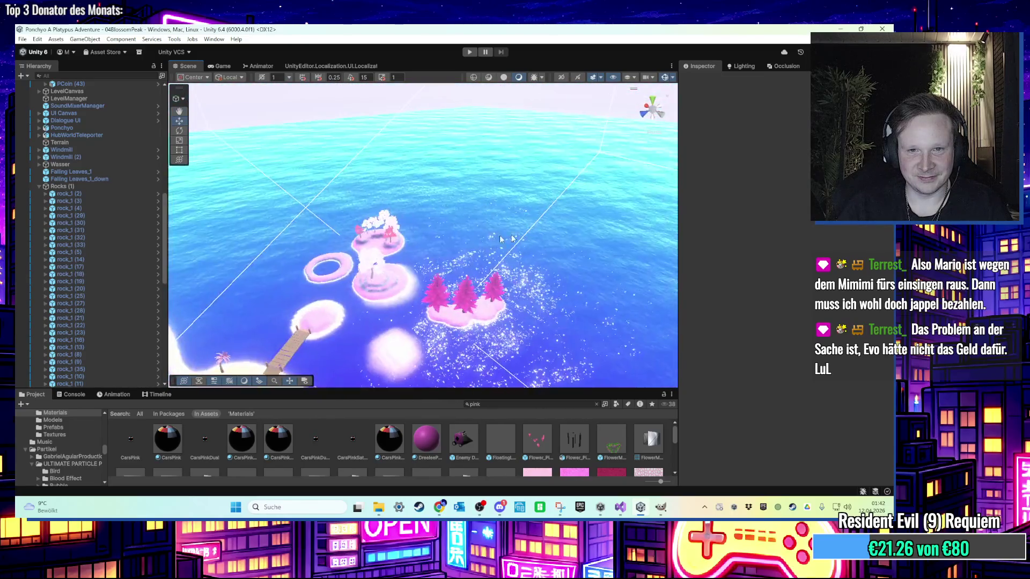